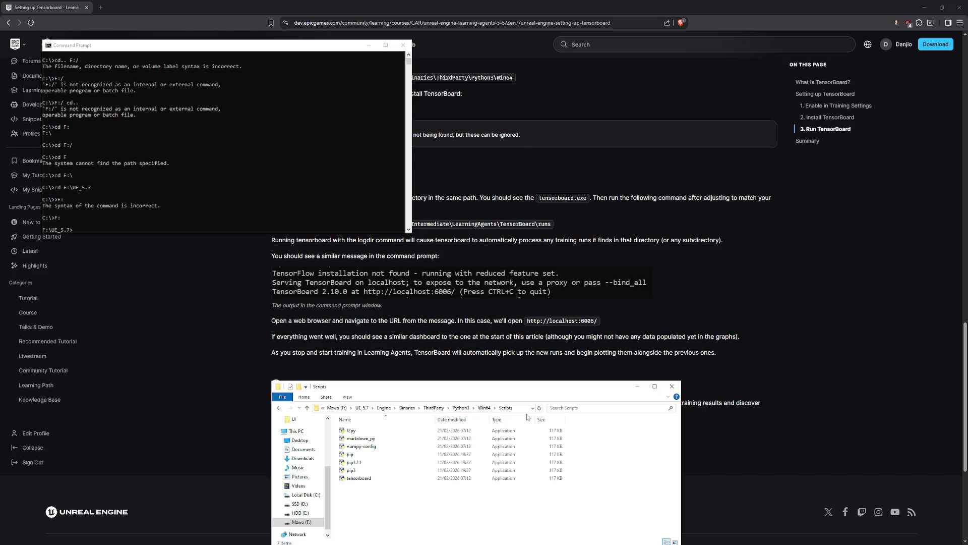
Copy the Scripts path and cd Command Prompt into UE_5.7's Python3\Win64\Scripts folder.
click(484, 407)
drag(444, 407, 434, 408)
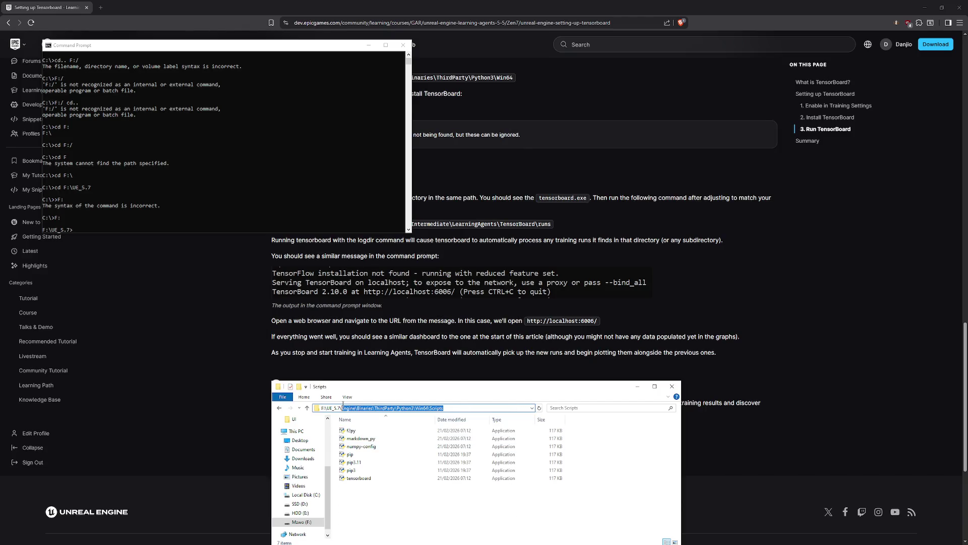
click(88, 231)
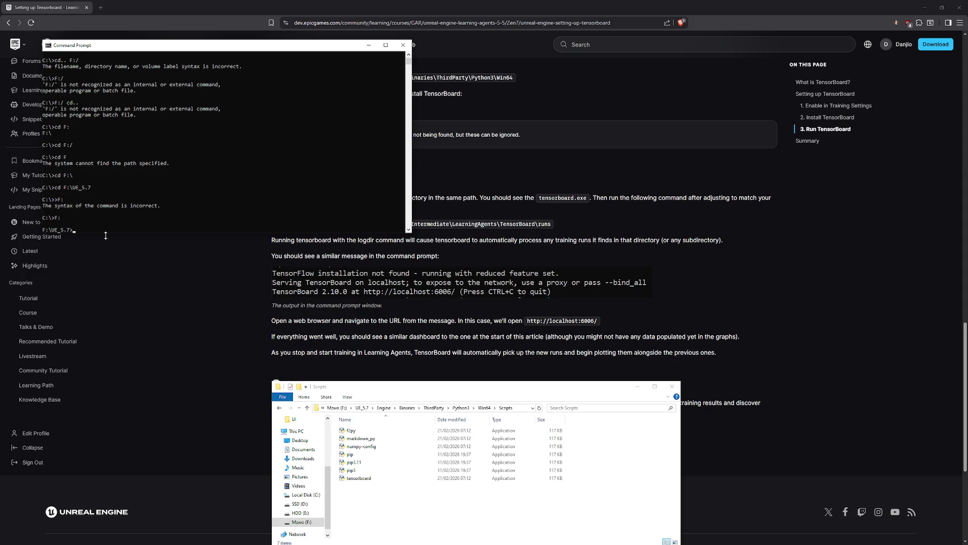
text(cd Engine\Binaries\ThirdParty\Python3\Win64\Scripts)
key(Return)
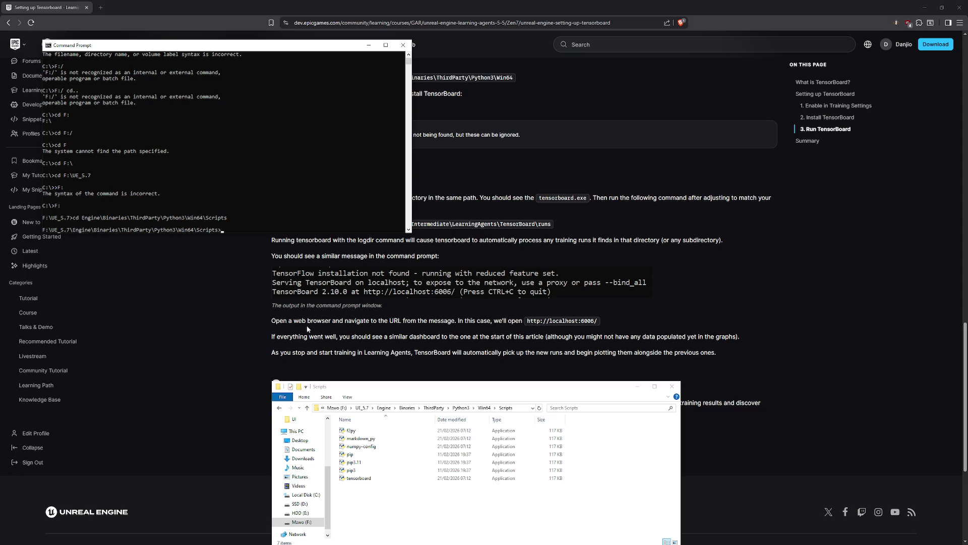
Browse Explorer to ProjectApex\Intermediate\LearningAgents\Tensorboard\runs and select its folder path.
click(299, 503)
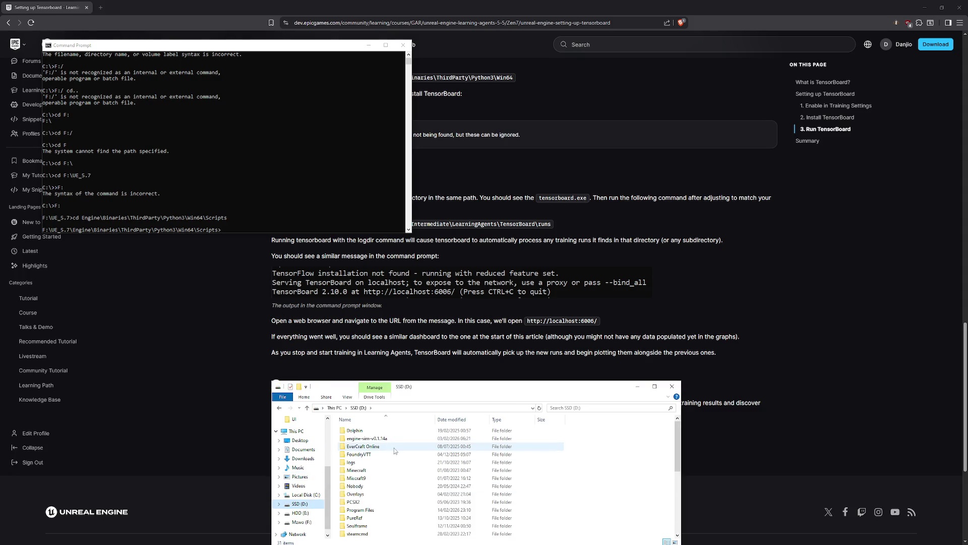
scroll(371, 446, down, 5)
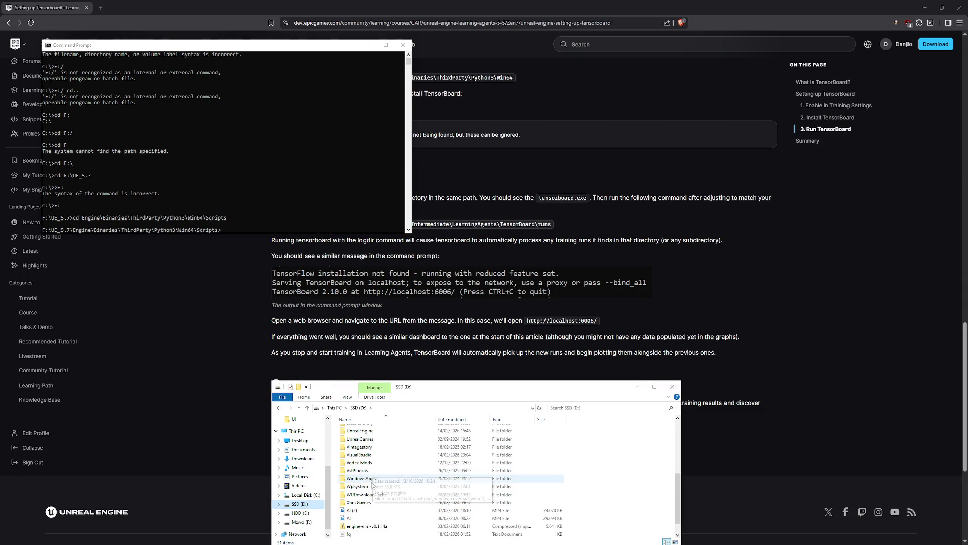
double_click(360, 430)
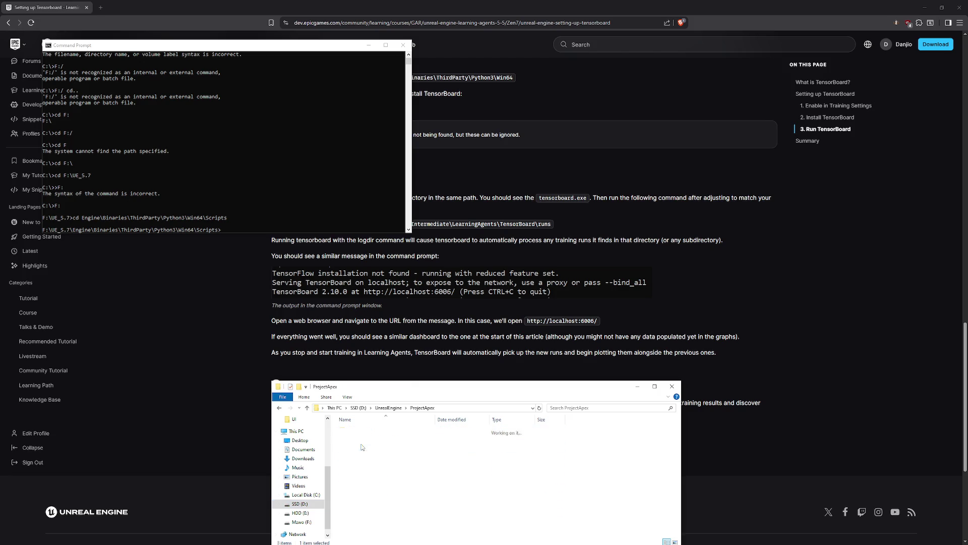
double_click(361, 438)
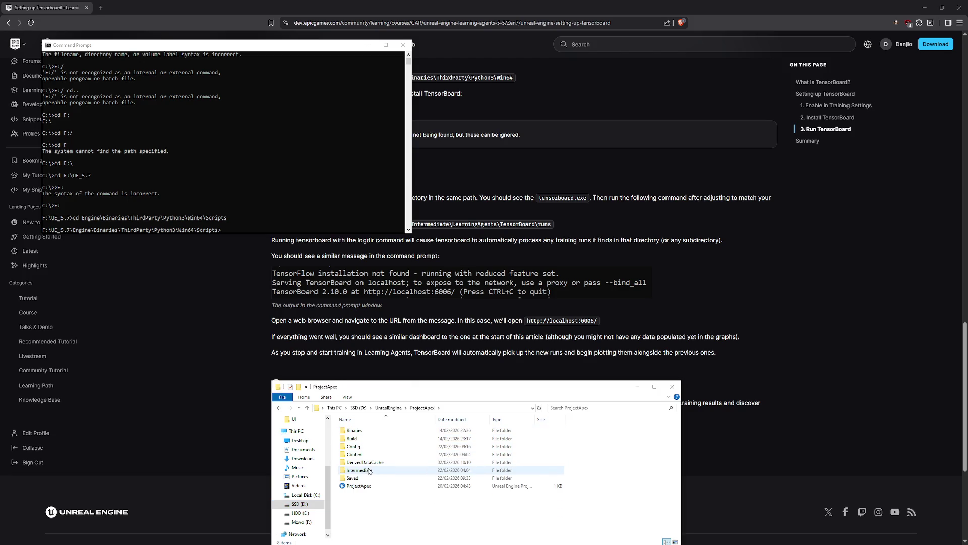
click(368, 472)
double_click(368, 472)
double_click(363, 446)
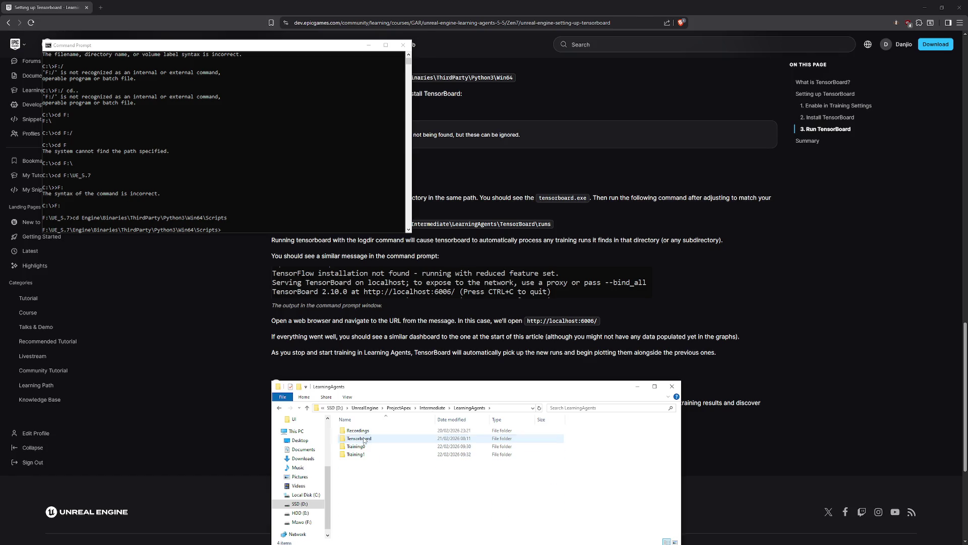
double_click(376, 438)
double_click(368, 435)
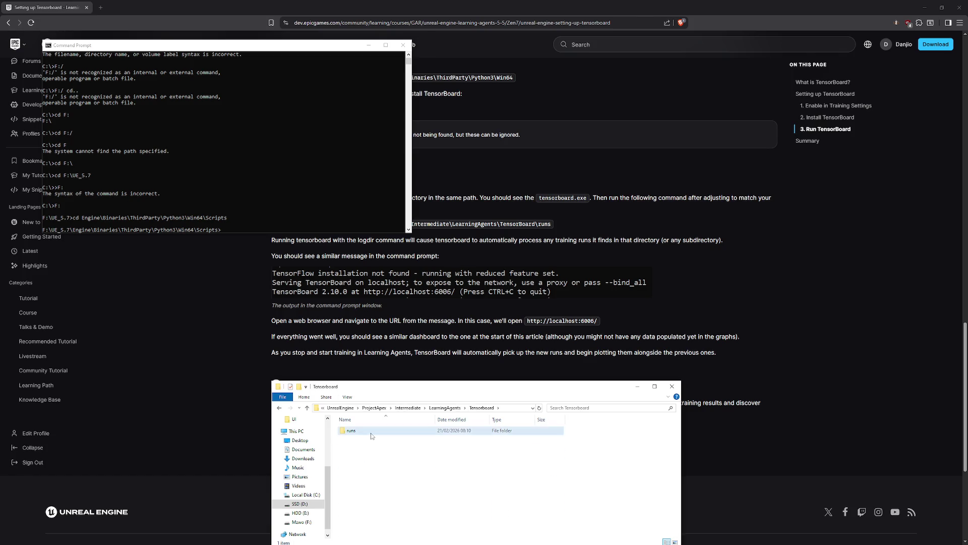
click(509, 407)
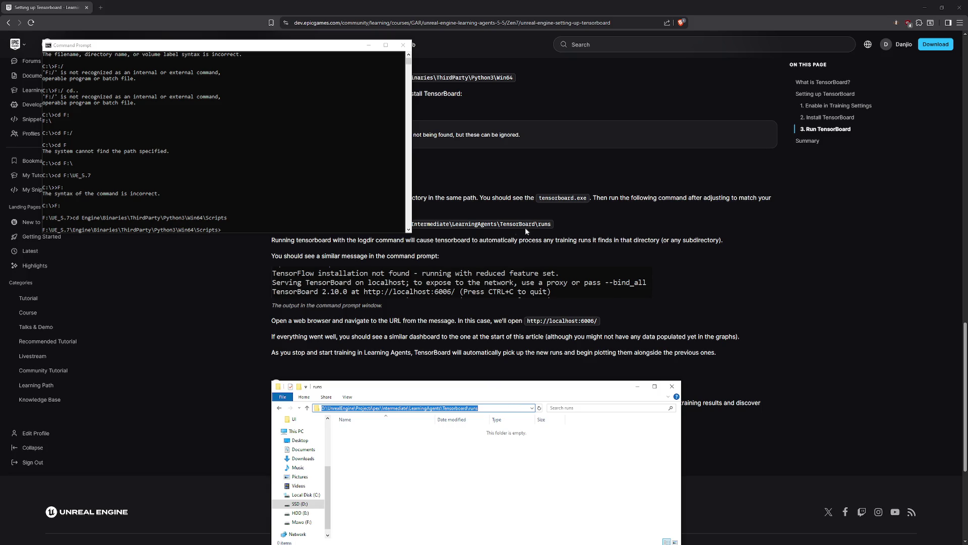
drag(270, 49, 270, 31)
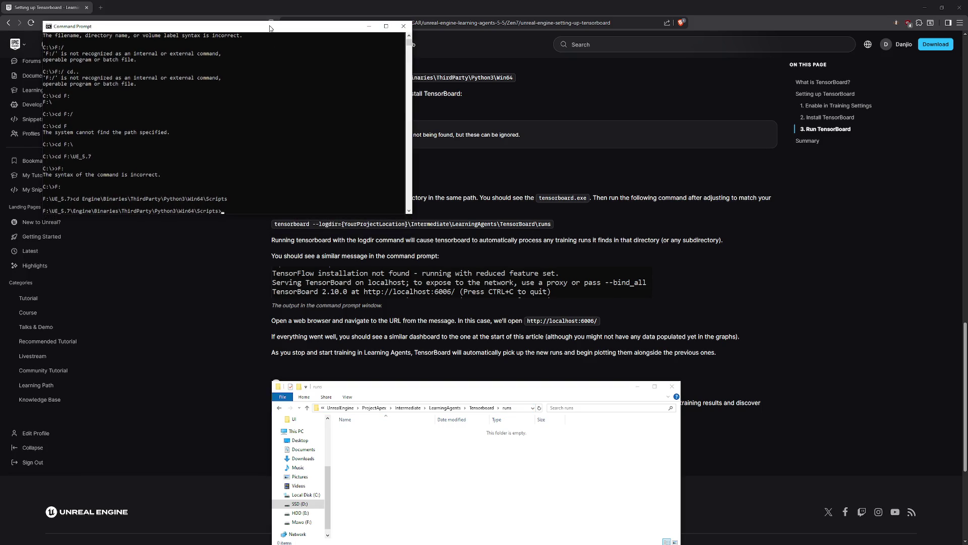
Run tensorboard --logdir= with the pasted runs folder path, serving TensorBoard at localhost:6006.
click(243, 212)
text(tensor)
text(board --logdir=)
text(D:\UnrealEngine\ProjectApex\Intermediate\LearningAgents\Tensorboard\runs)
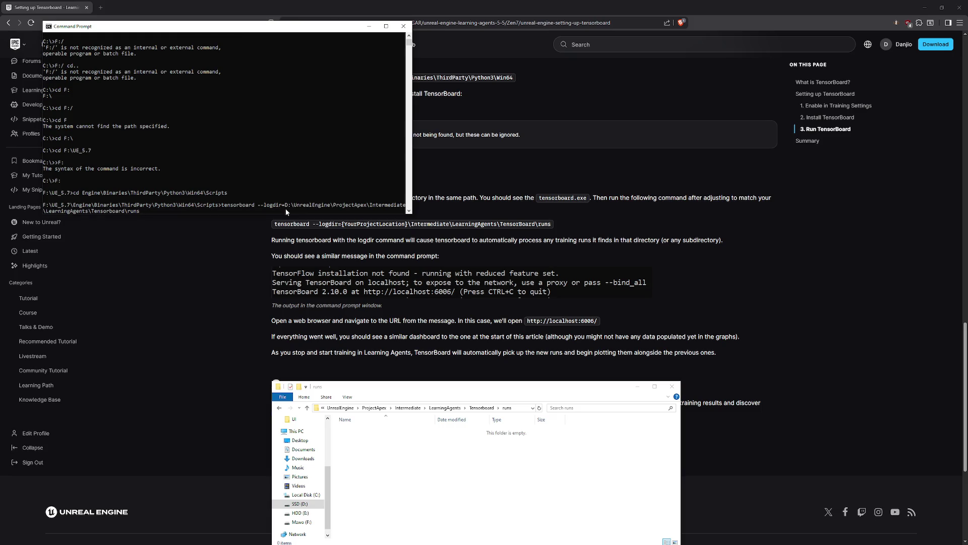
key(Return)
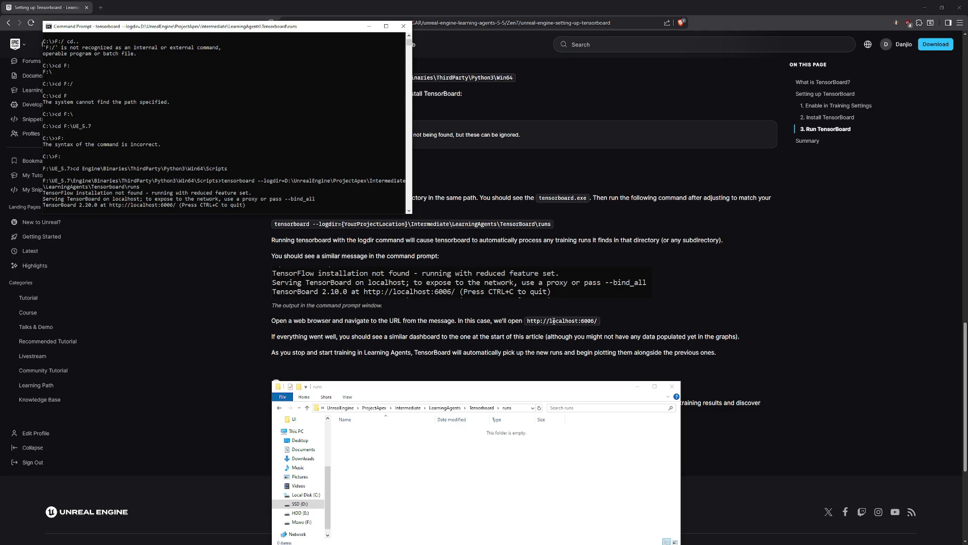
drag(527, 321, 592, 324)
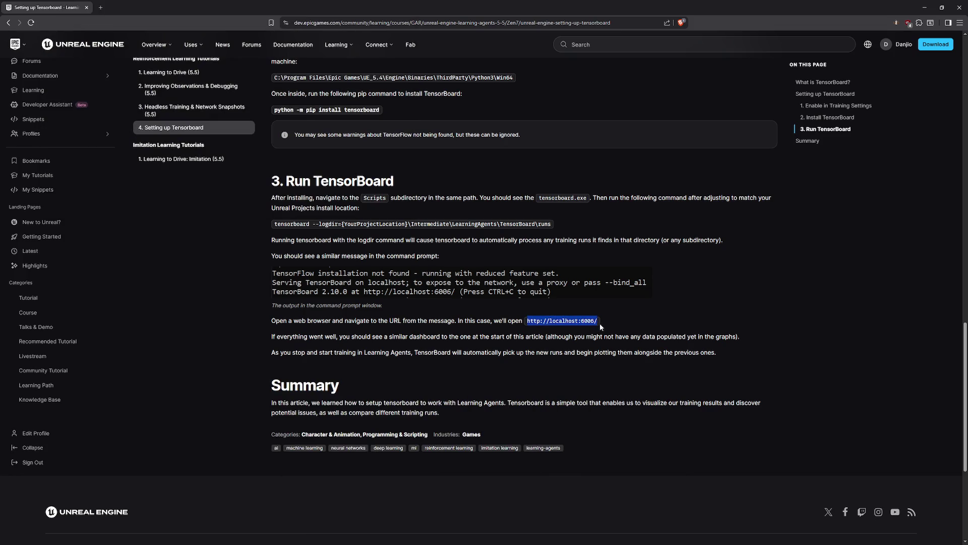
key(ctrl+c)
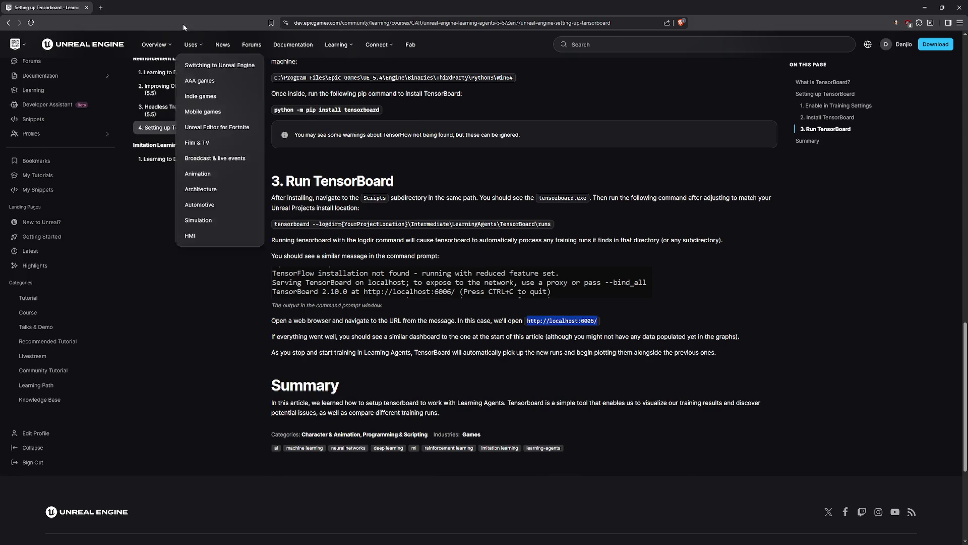
click(101, 7)
key(ctrl+v)
key(Return)
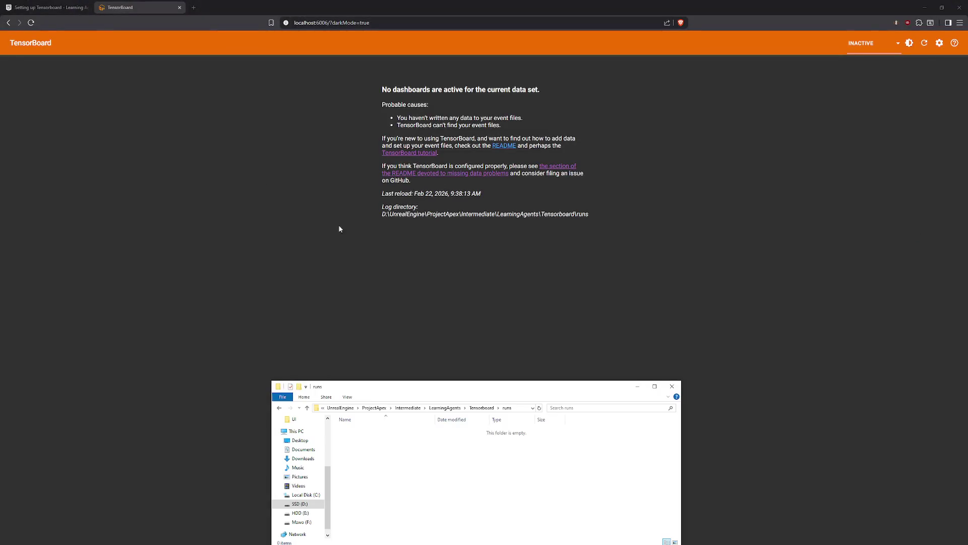
Delete the old Training0 and Training1 folders from LearningAgents.
click(445, 407)
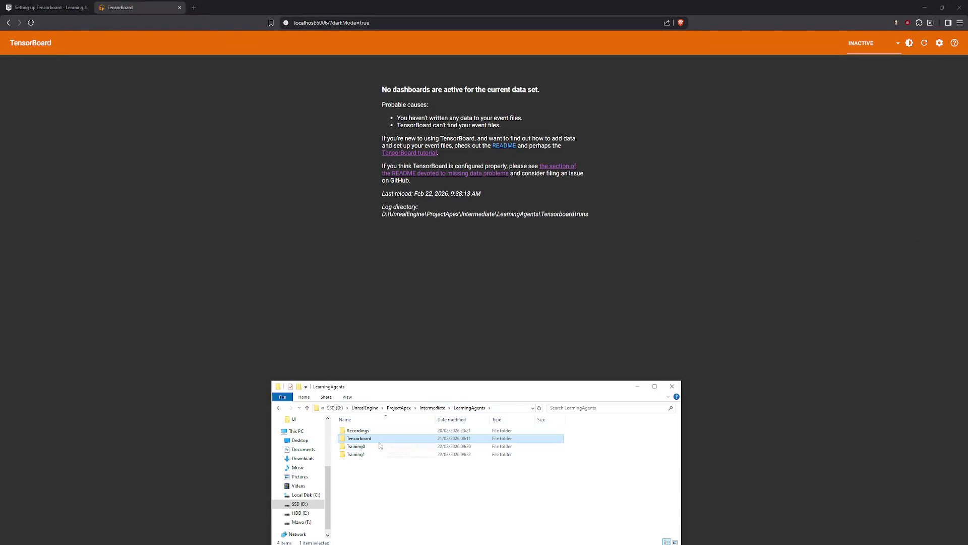
click(356, 454)
shift+click(356, 446)
key(Delete)
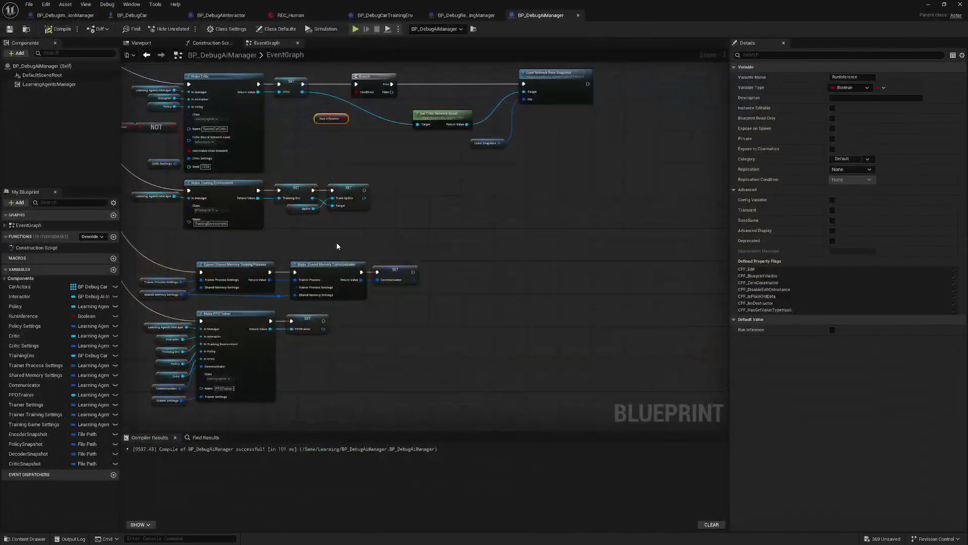
scroll(480, 271, up, 3)
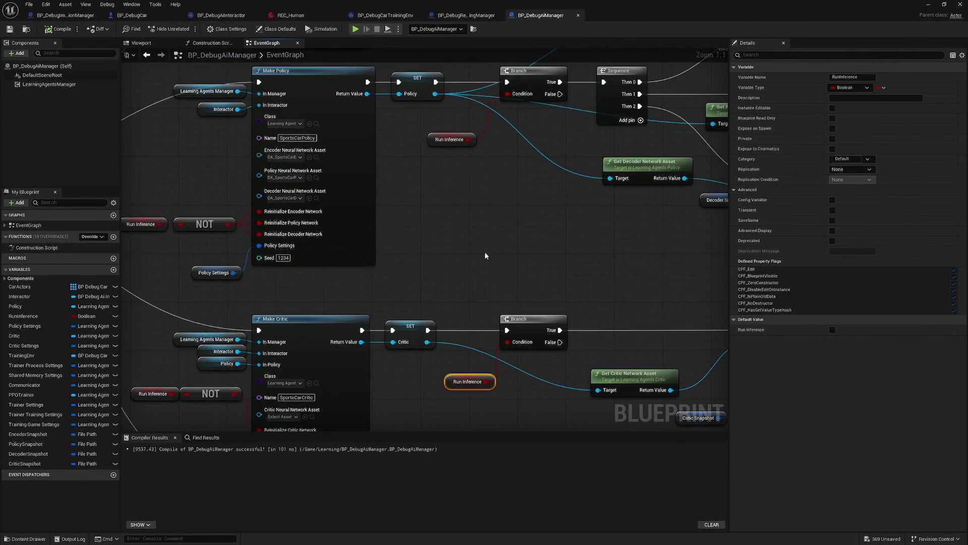
mouse_move(443, 380)
mouse_down()
mouse_move(361, 243)
mouse_move(292, 234)
mouse_up()
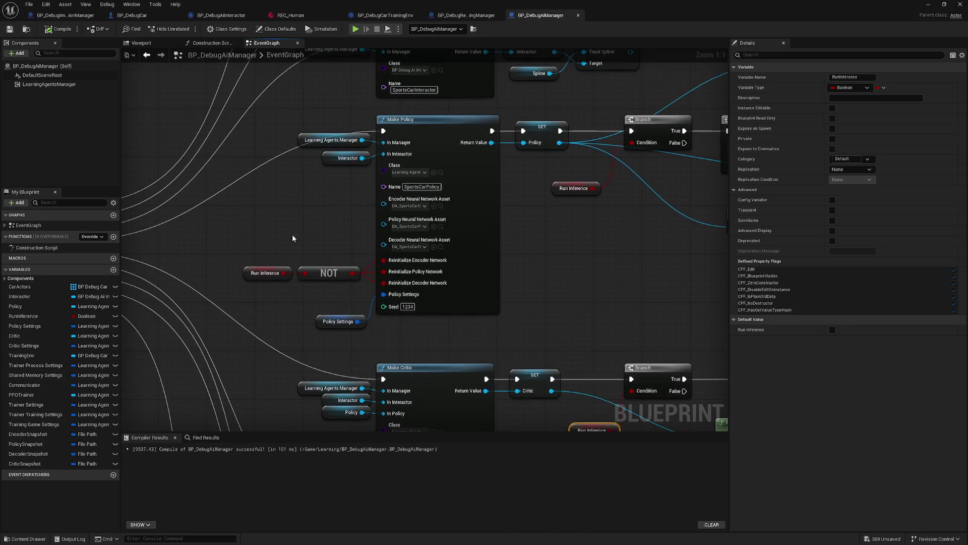
drag(265, 193, 263, 271)
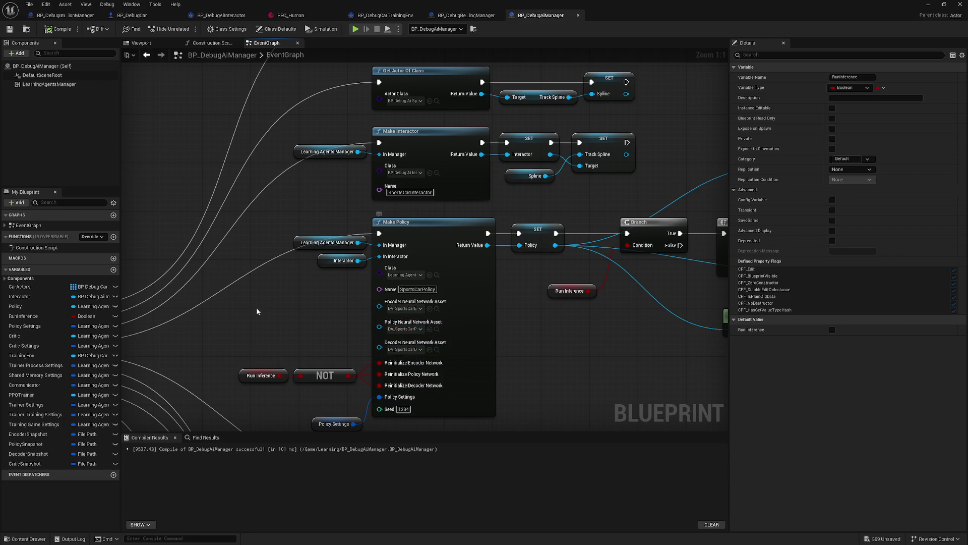
mouse_move(272, 320)
mouse_down()
mouse_move(270, 275)
mouse_move(279, 327)
mouse_up()
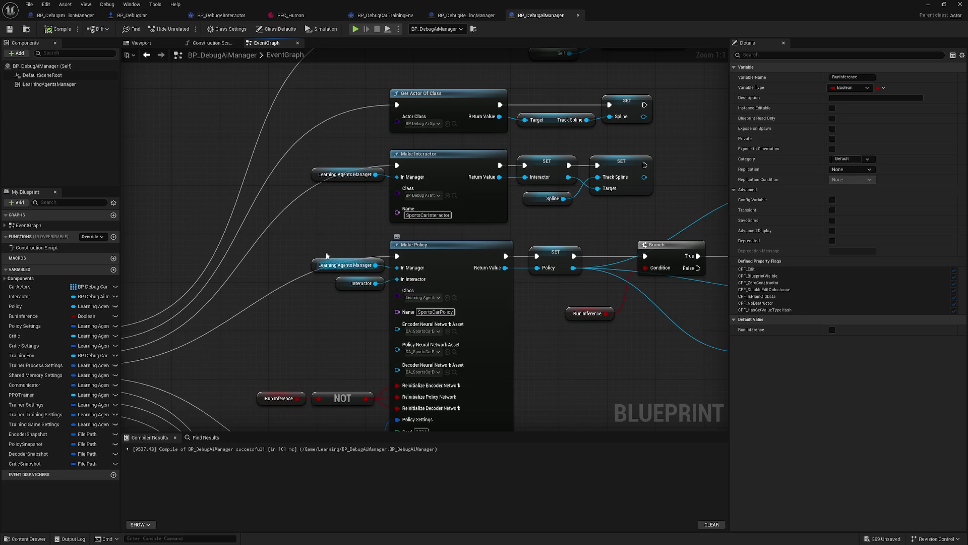
drag(434, 201, 406, 280)
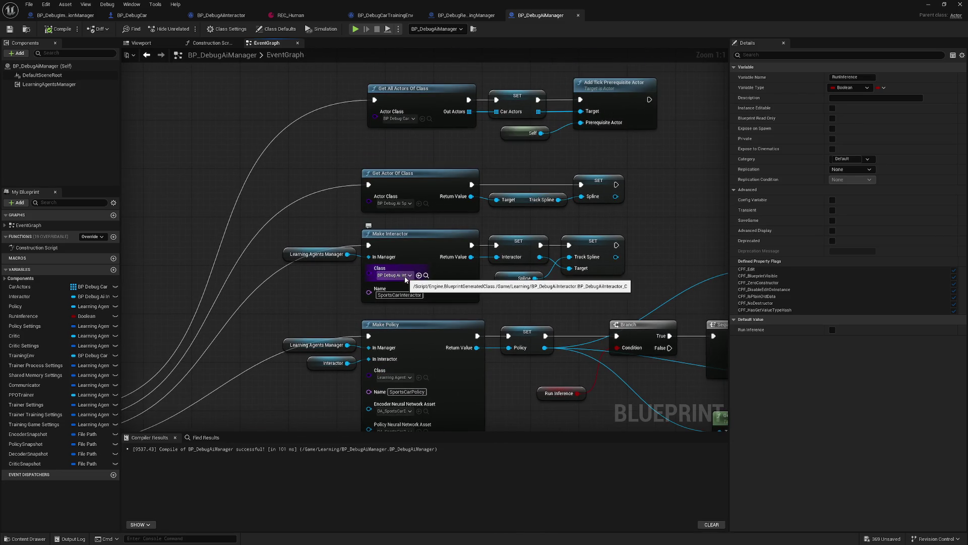
drag(404, 206, 408, 262)
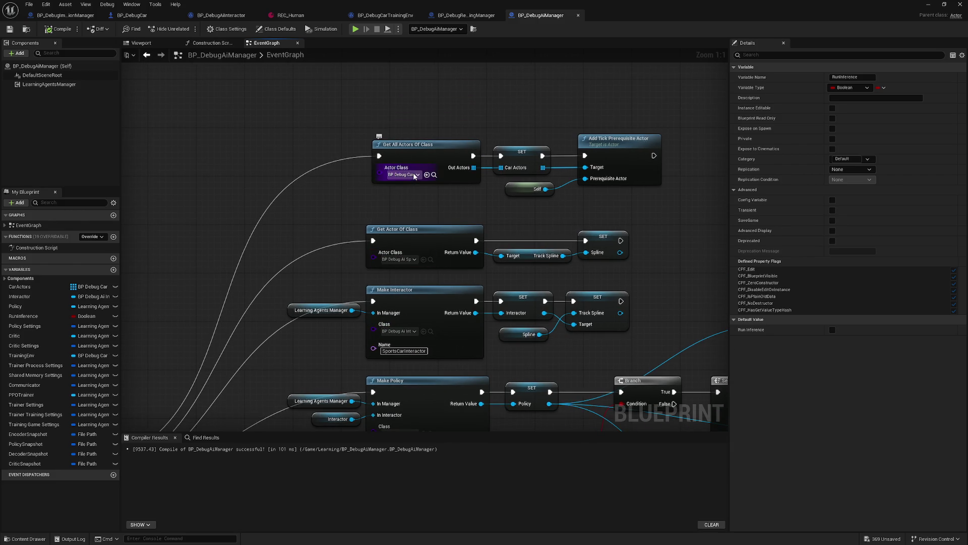
drag(245, 282, 272, 47)
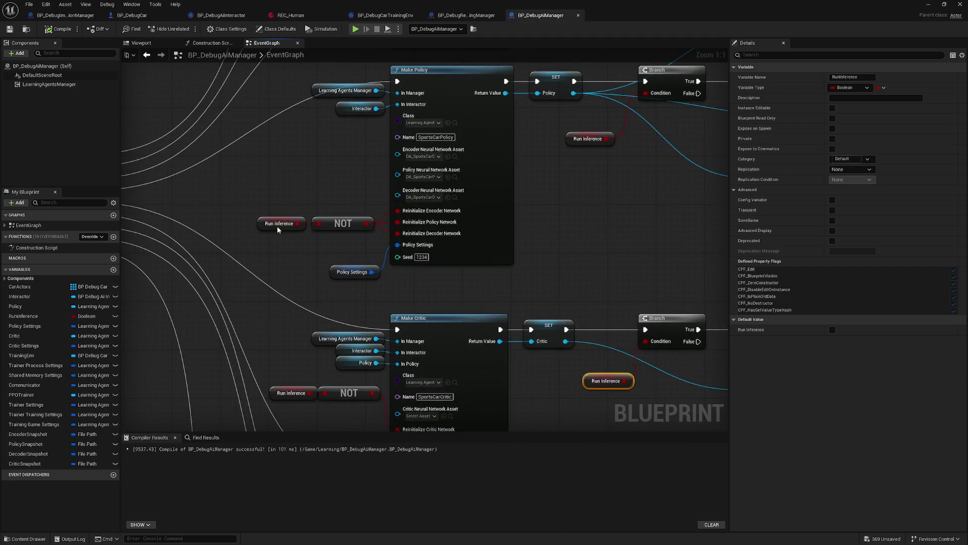
drag(353, 313, 368, 159)
drag(453, 293, 464, 260)
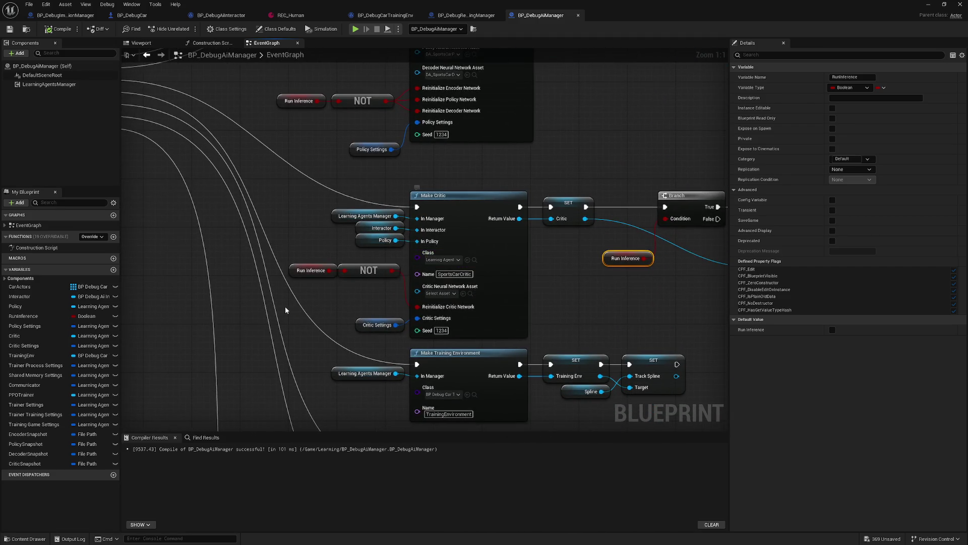
drag(455, 401, 456, 270)
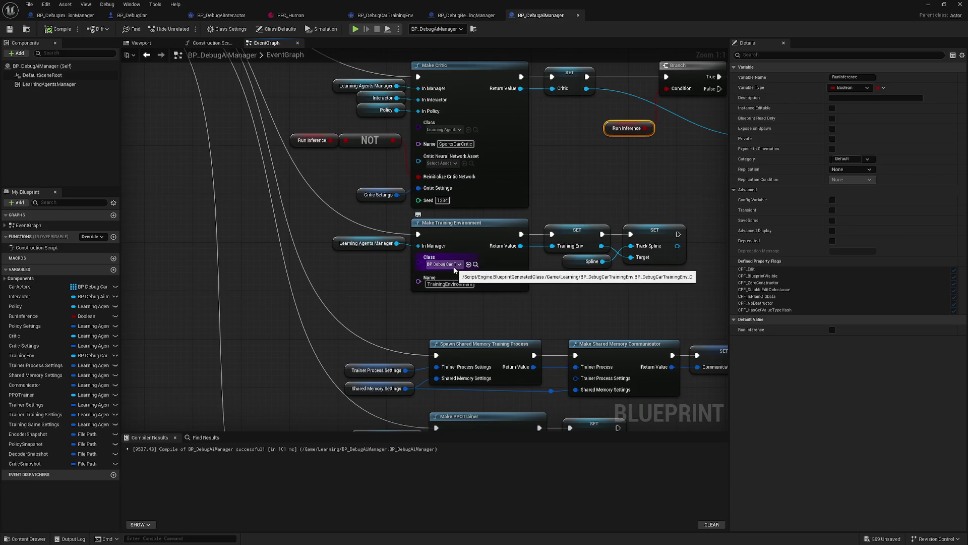
mouse_move(516, 312)
mouse_down()
mouse_move(516, 234)
mouse_move(409, 174)
mouse_move(447, 120)
mouse_up()
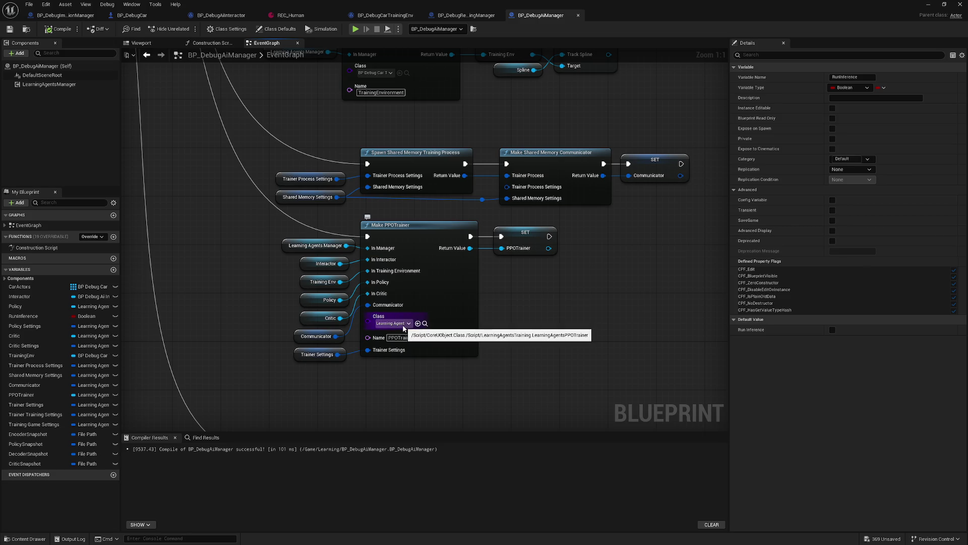
mouse_move(445, 398)
mouse_down()
mouse_move(456, 254)
mouse_move(481, 157)
mouse_up()
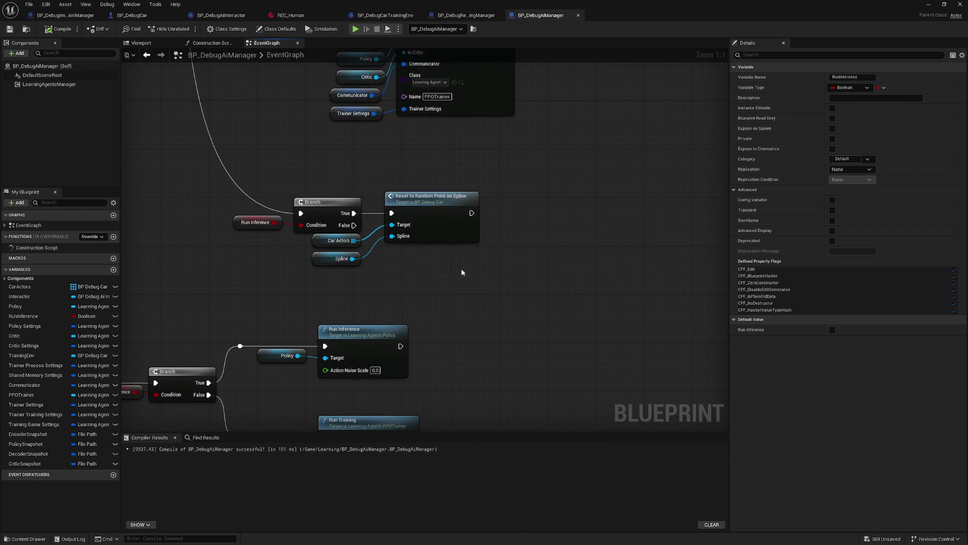
mouse_move(258, 237)
mouse_down()
mouse_move(360, 283)
mouse_move(308, 245)
mouse_move(300, 208)
mouse_move(321, 186)
mouse_up()
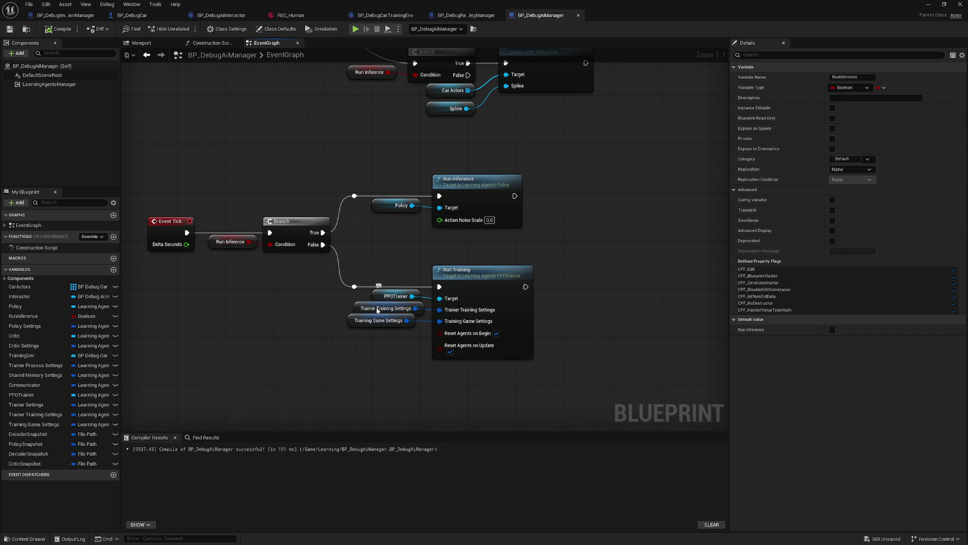
Check the Trainer and Training Game Settings defaults, close REC_Human, and minimize the Blueprint editor.
click(358, 308)
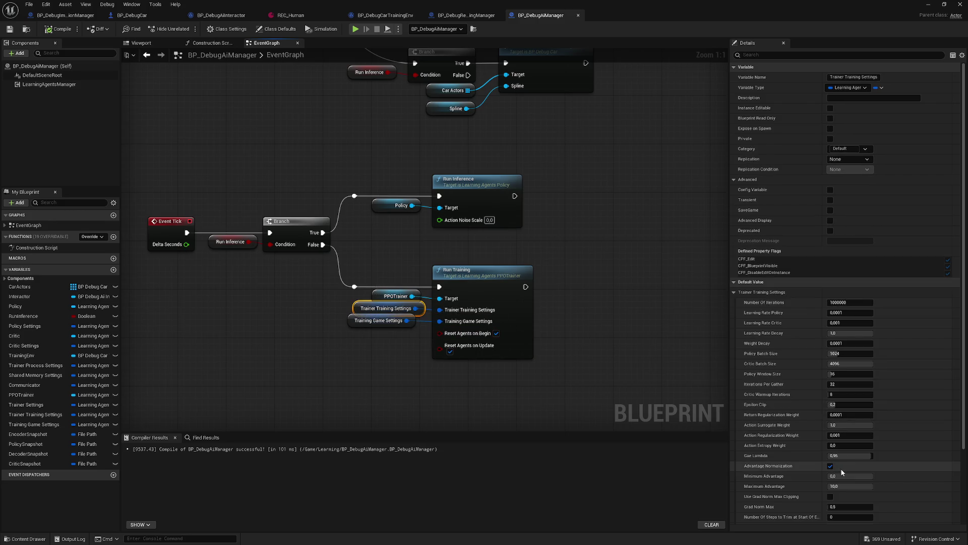
scroll(916, 470, down, 4)
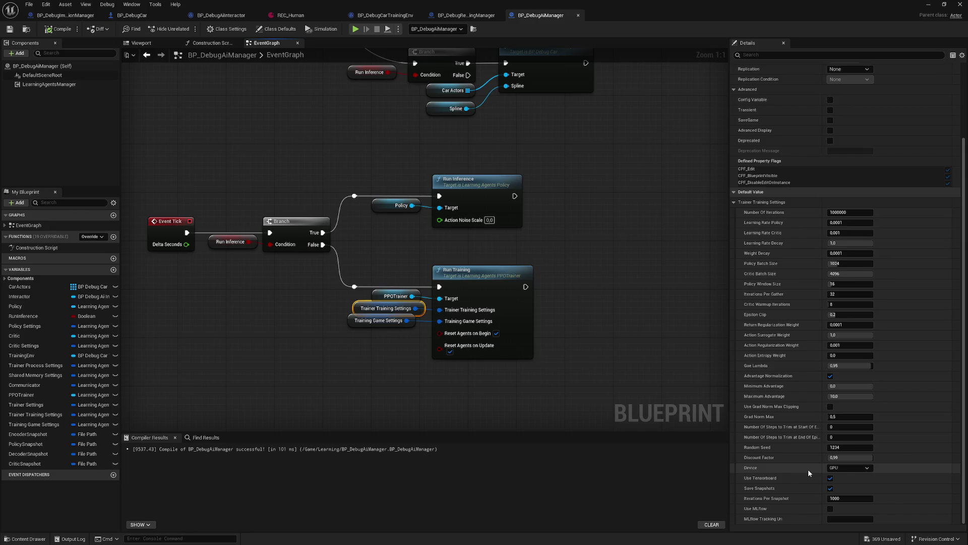
click(353, 322)
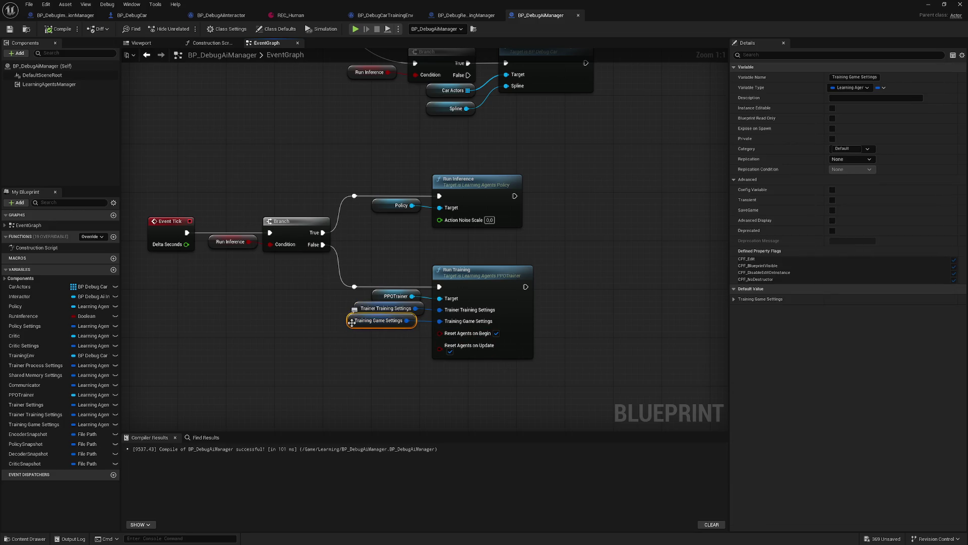
click(734, 299)
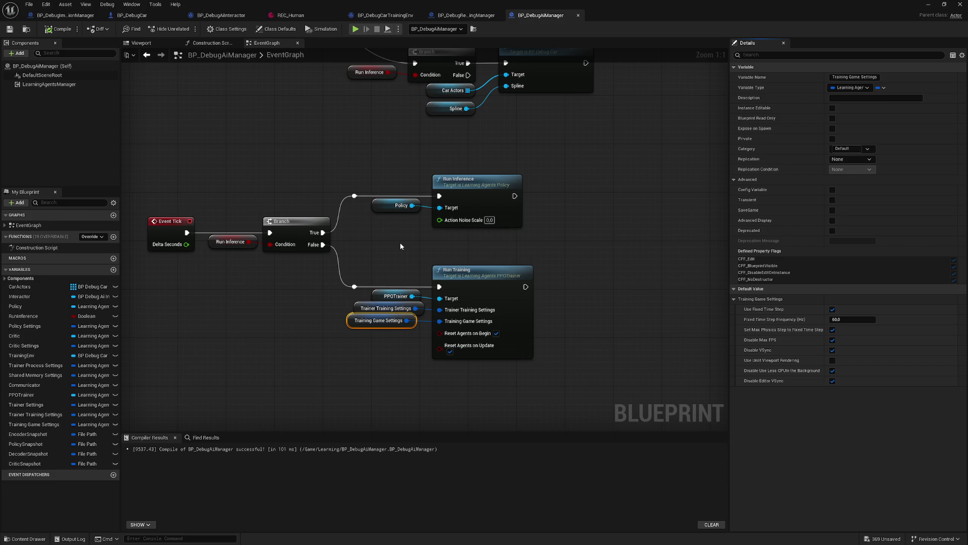
mouse_move(293, 187)
mouse_down()
mouse_move(314, 207)
mouse_move(270, 199)
mouse_up()
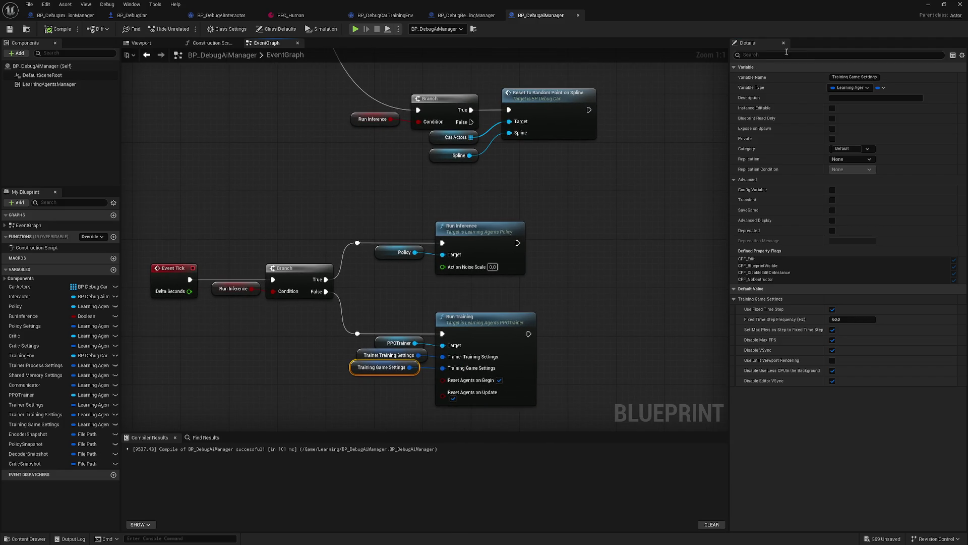
click(339, 15)
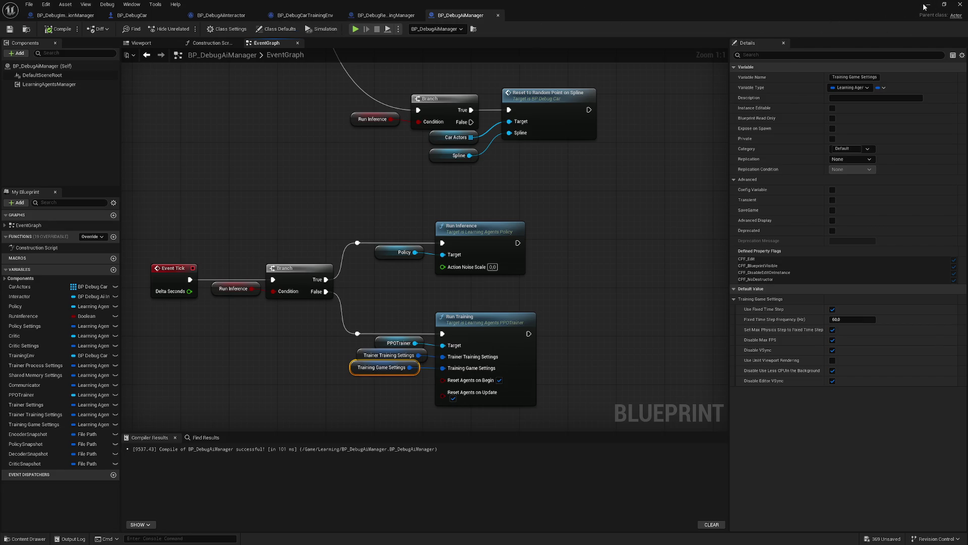
click(926, 5)
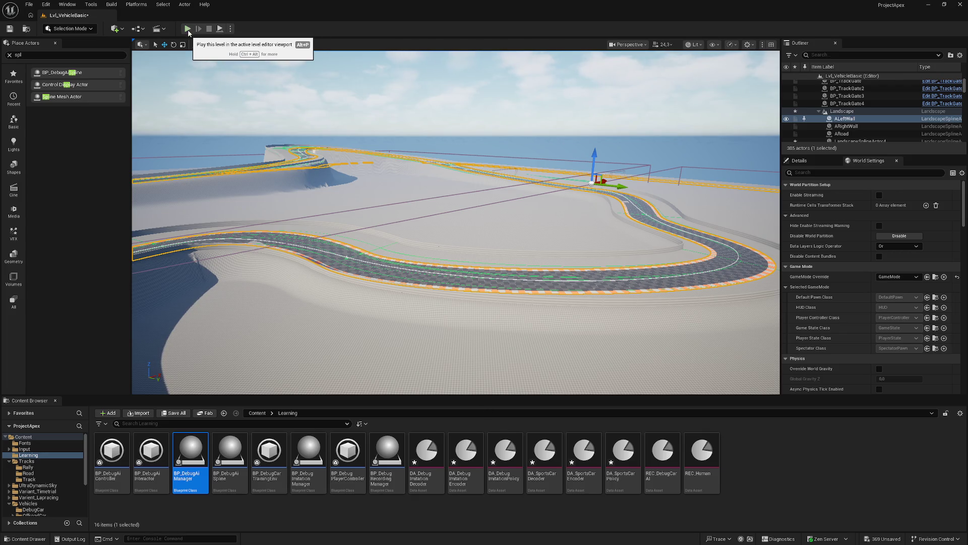
Start Play-in-Editor so the race car drives around the track.
click(187, 29)
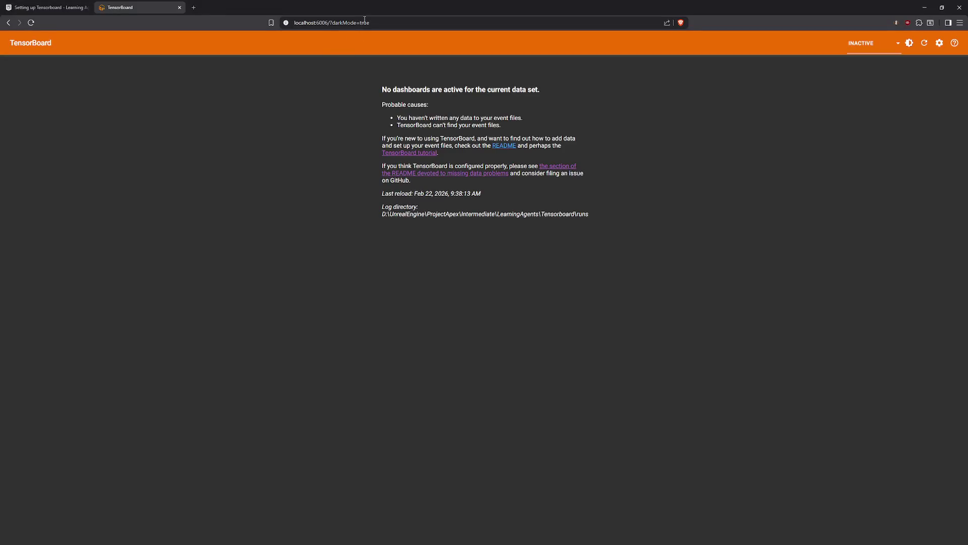
click(365, 22)
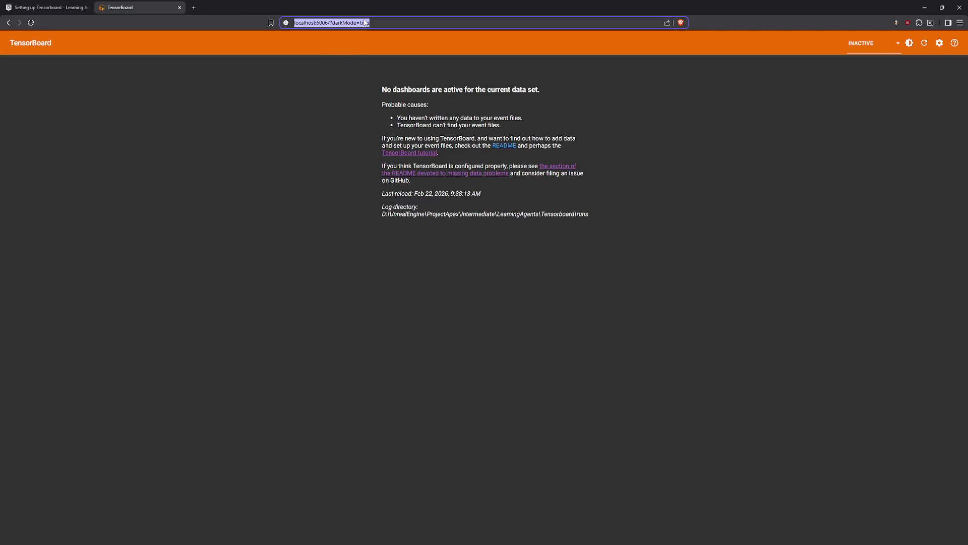
Reload TensorBoard twice, still without dashboards, then open Unreal's Output Log.
key(Return)
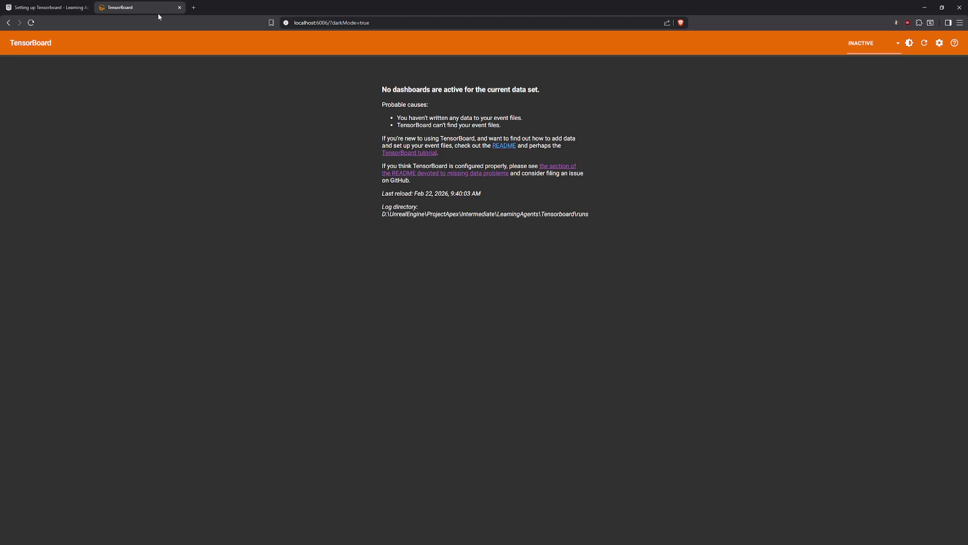
click(313, 21)
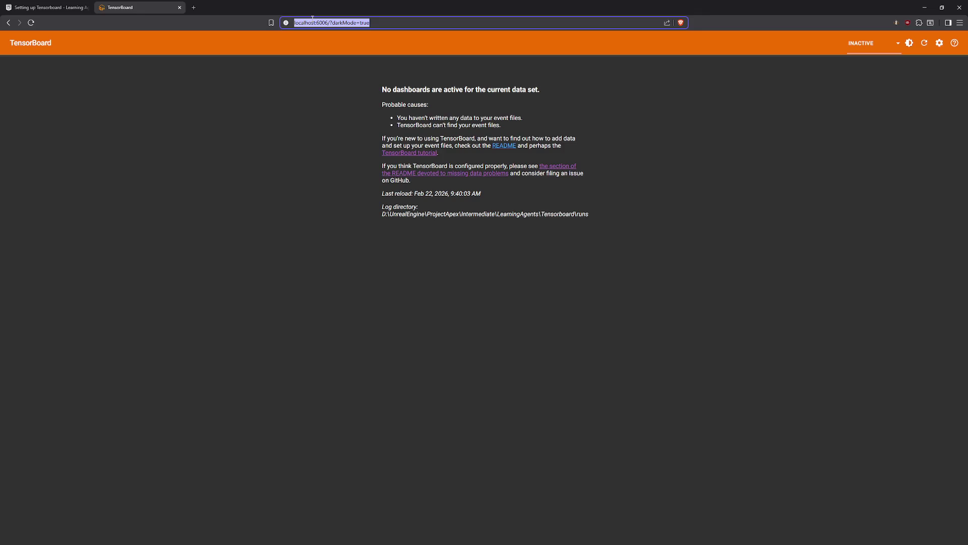
key(Return)
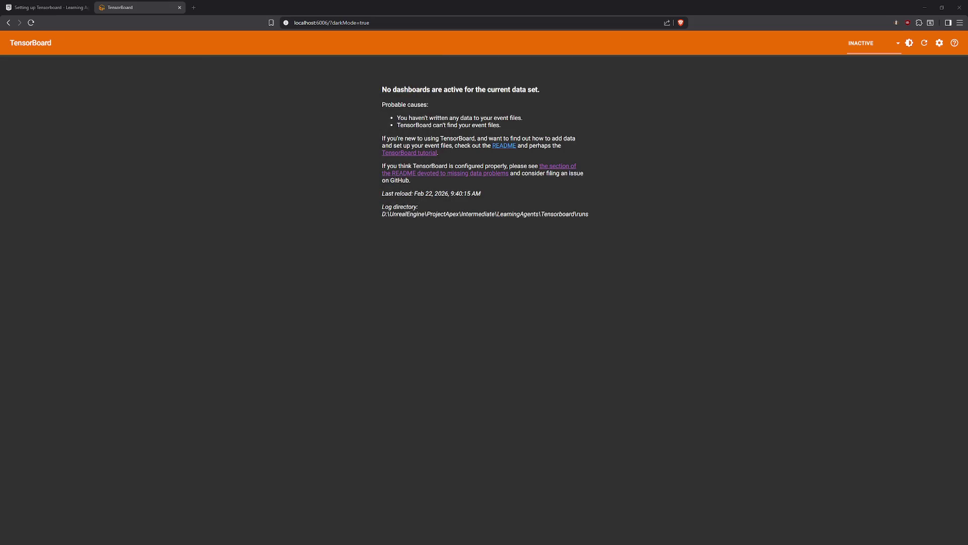
key(alt+Tab)
key(alt+Tab)
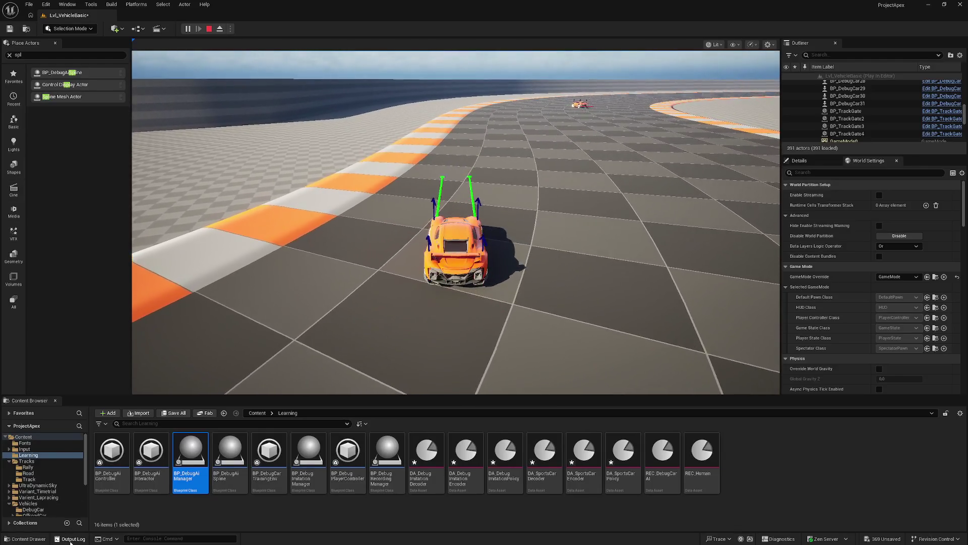
click(71, 535)
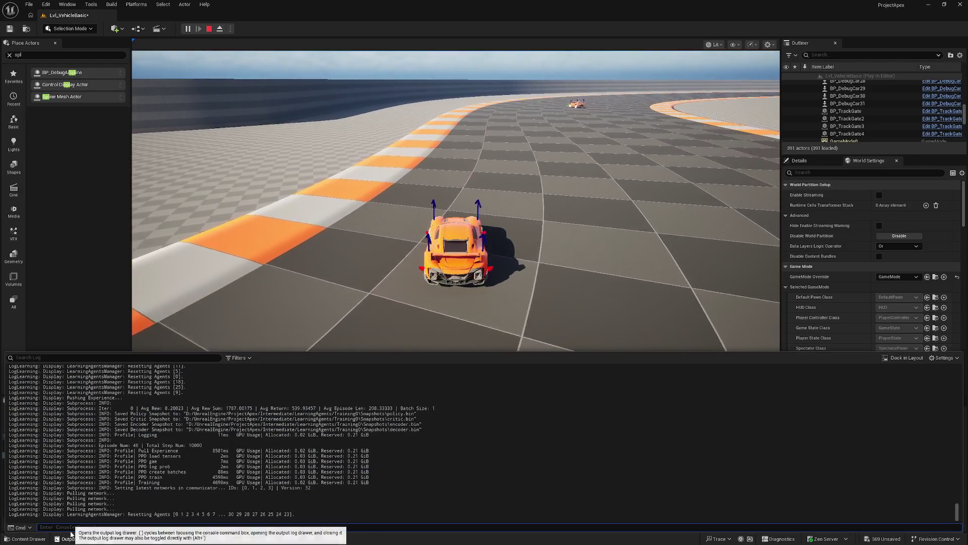
Filter the Output Log on 'tensor', revealing the 'No module named tensorboard' failure.
scroll(176, 416, up, 5)
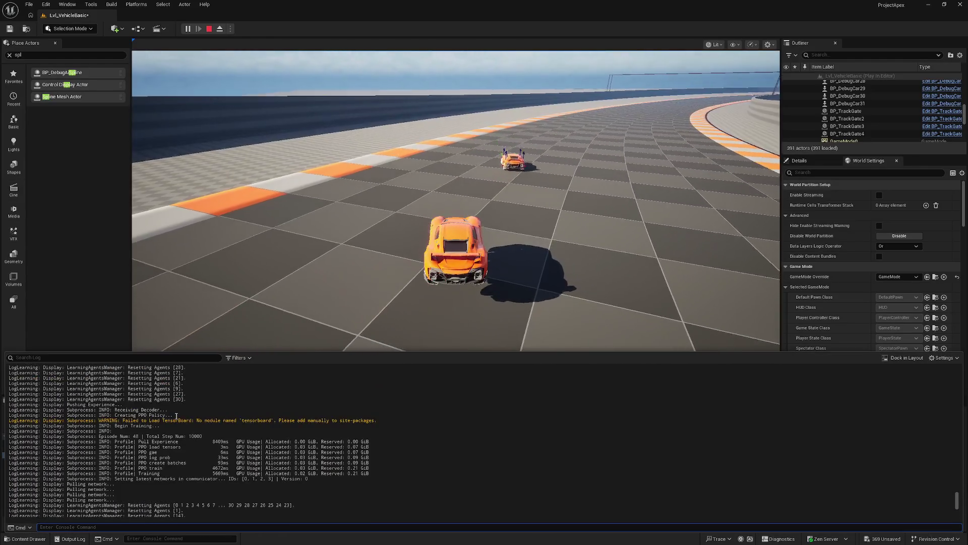
scroll(176, 416, up, 1)
drag(124, 434, 378, 434)
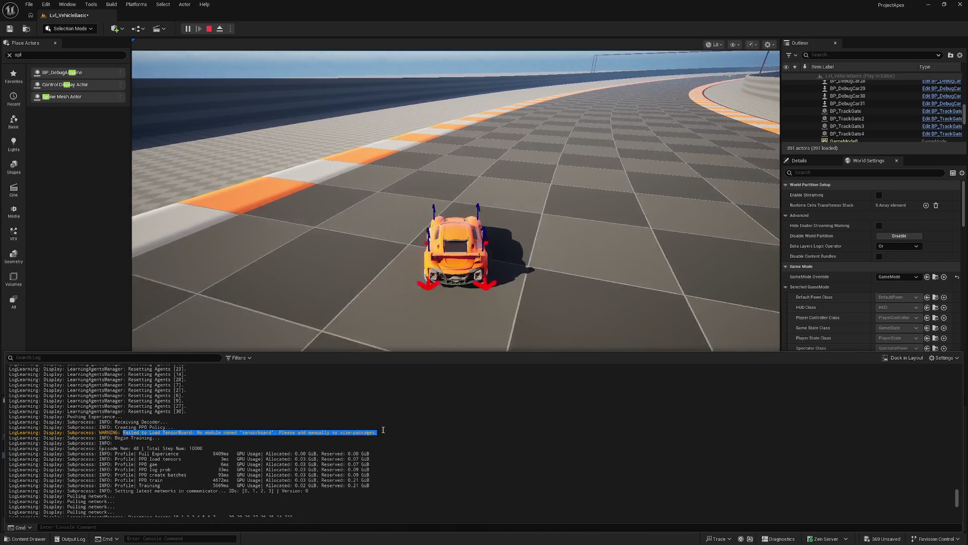
scroll(382, 431, down, 6)
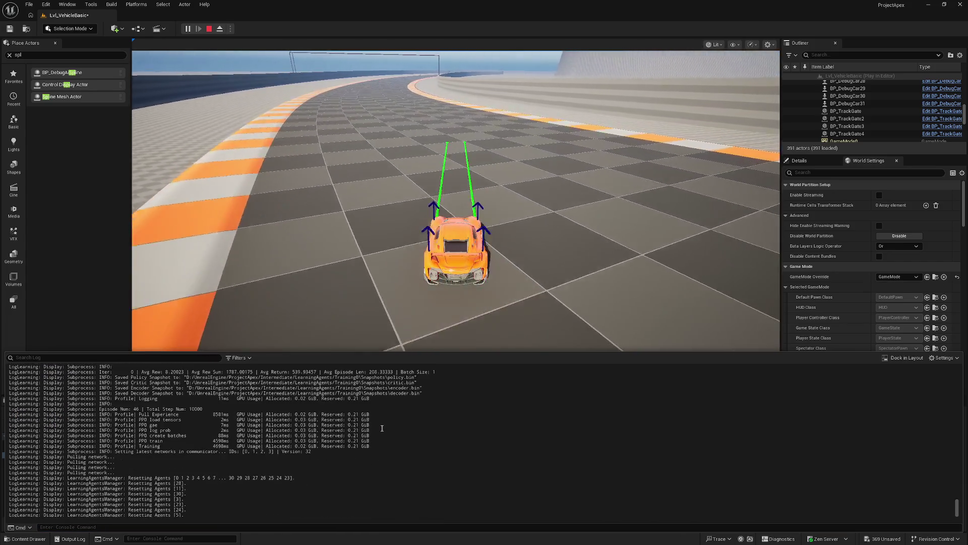
scroll(383, 425, up, 5)
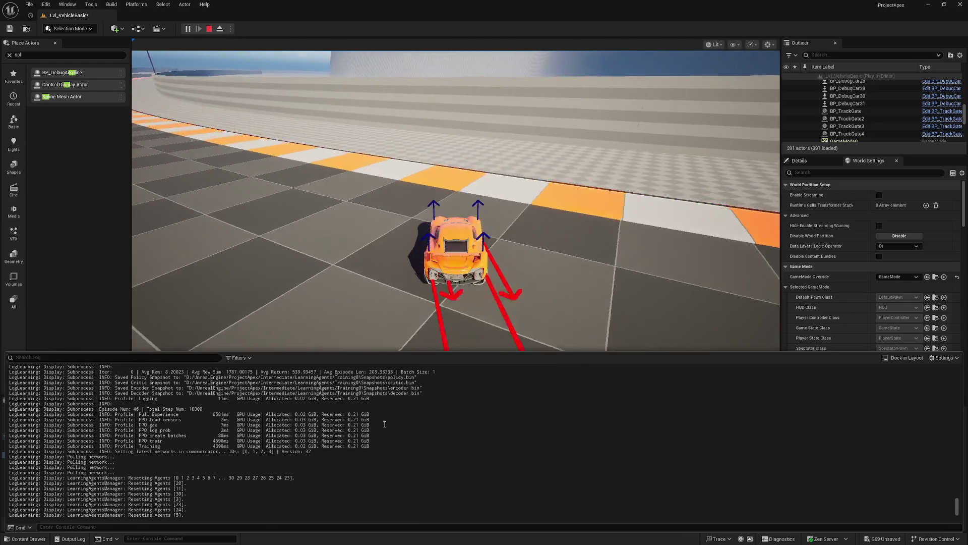
scroll(384, 424, up, 2)
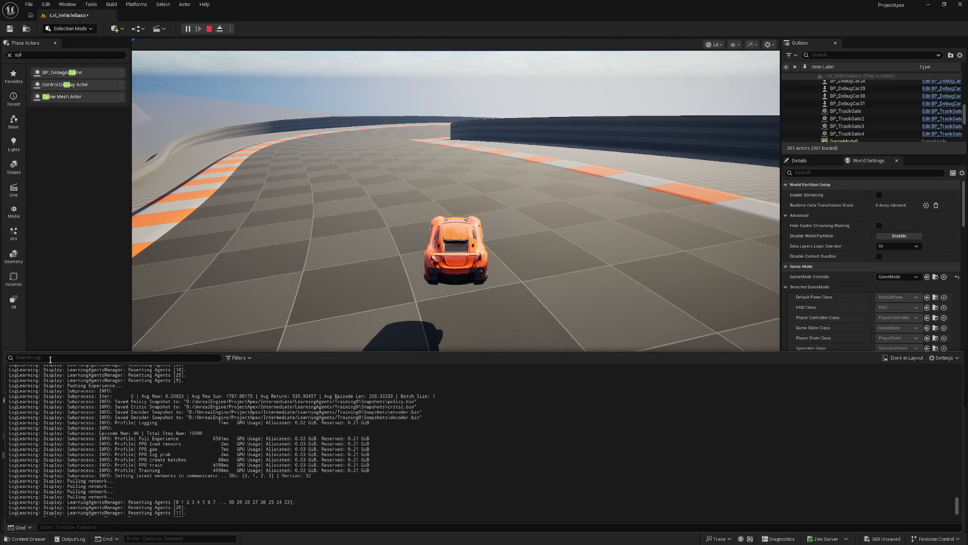
click(50, 360)
text(ten)
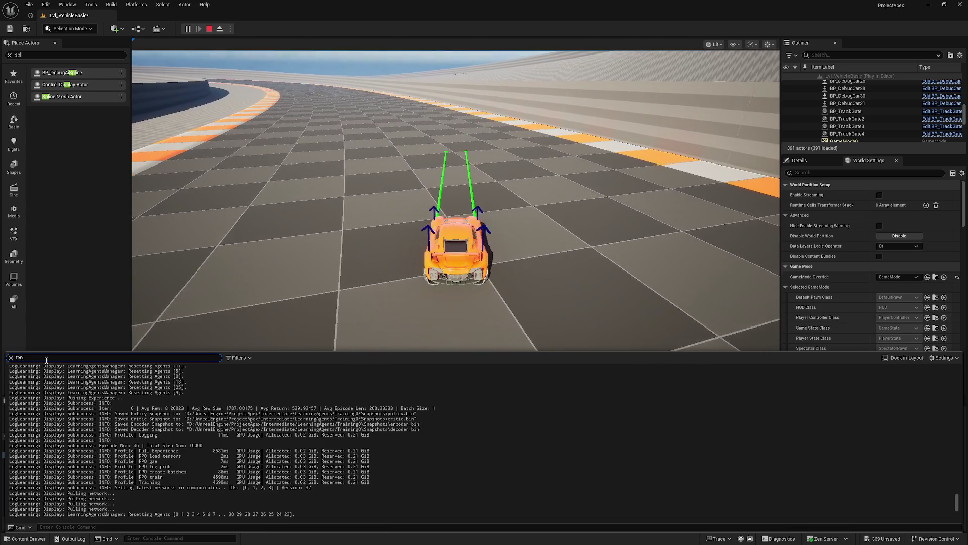
text(sor)
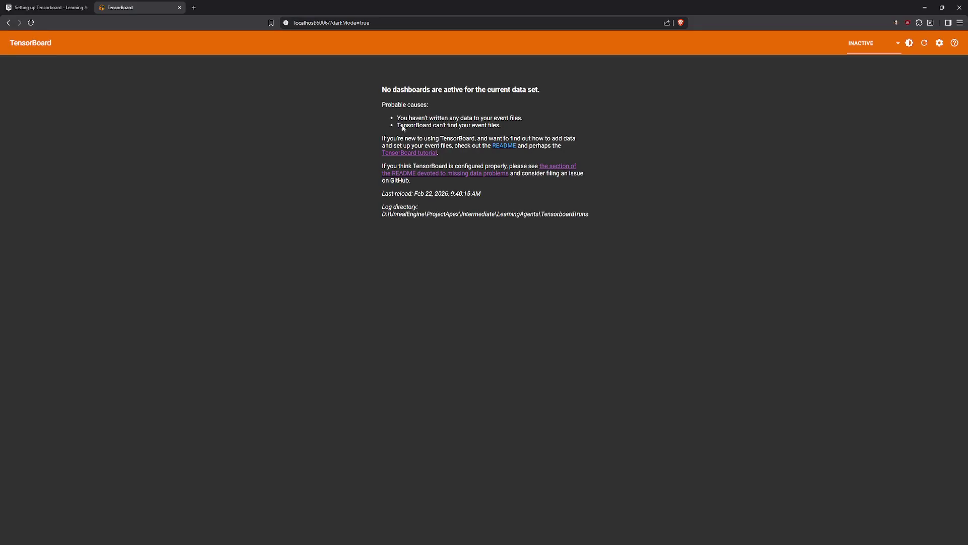
click(354, 23)
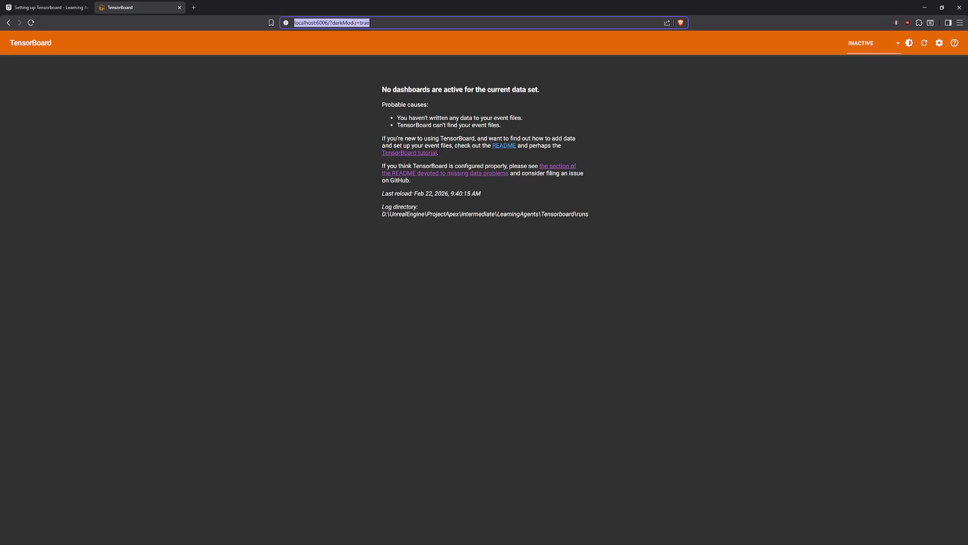
Reload TensorBoard and choose SCALARS from the dashboard list, which finds no scalar data.
key(Return)
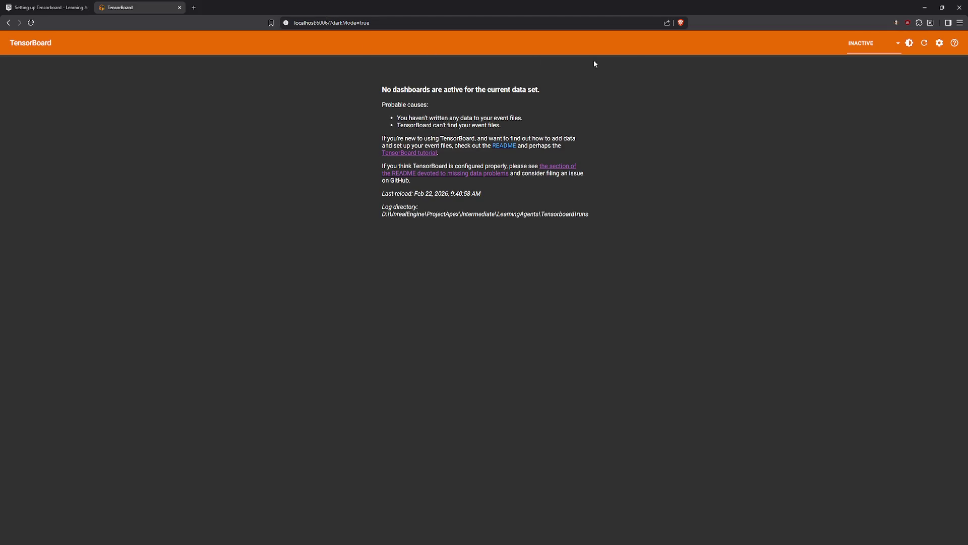
click(869, 45)
click(874, 84)
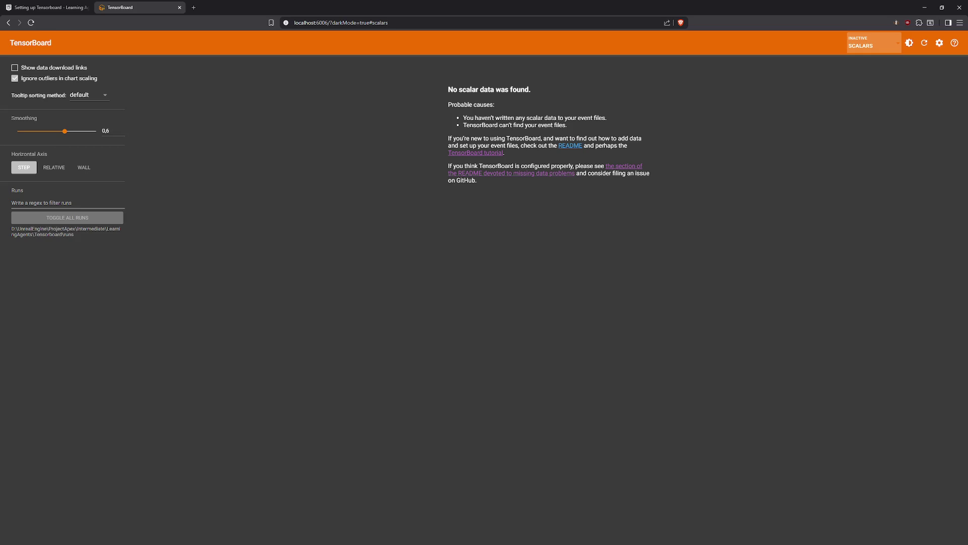
key(ctrl+shift+Tab)
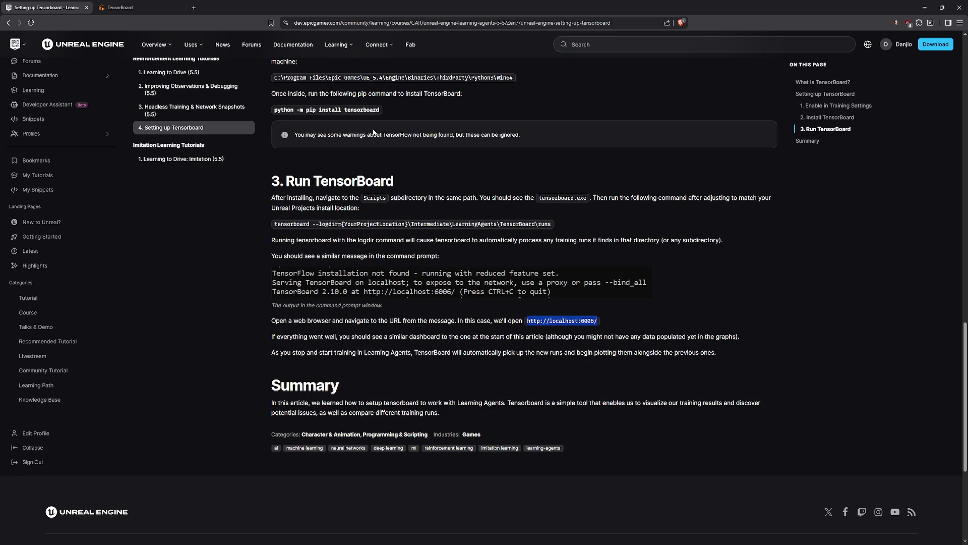
Scroll the Setting up TensorBoard article to the top and highlight its date.
scroll(374, 132, up, 20)
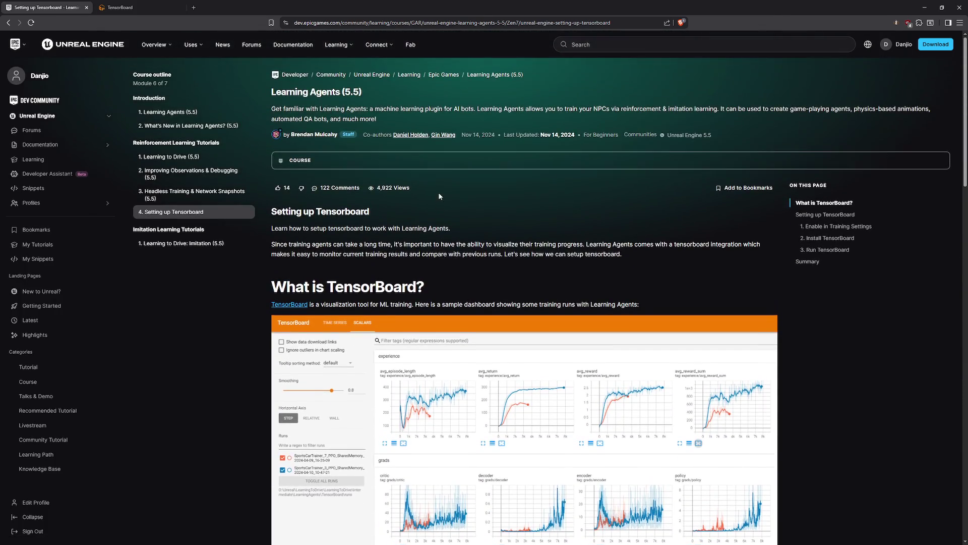
drag(472, 136, 497, 135)
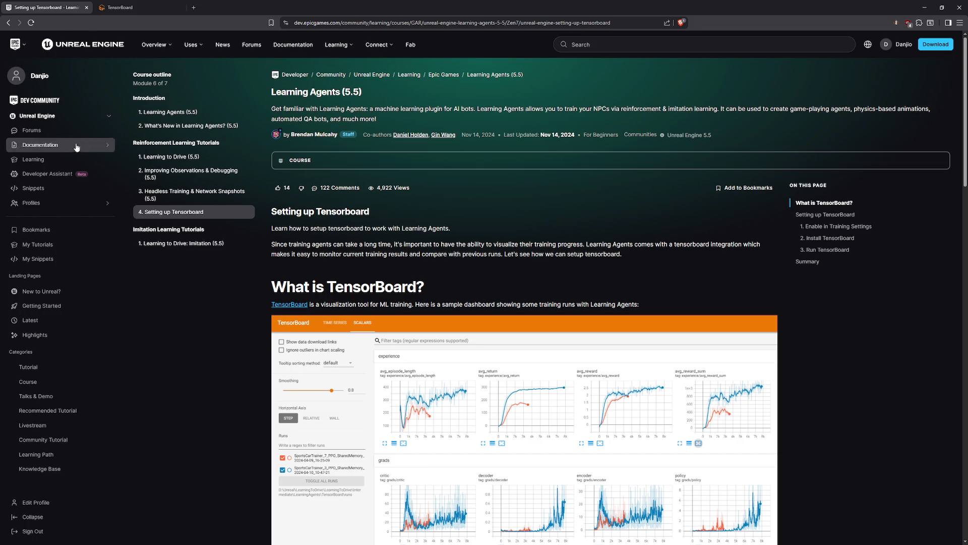
click(111, 8)
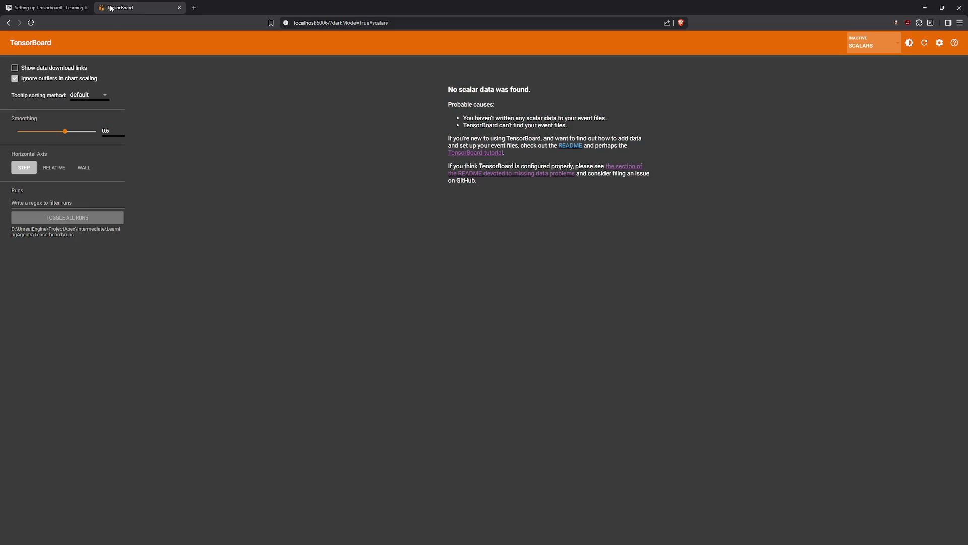
Explore the Time Series dashboard's run colouring, name sorting, settings panel and general settings.
click(868, 47)
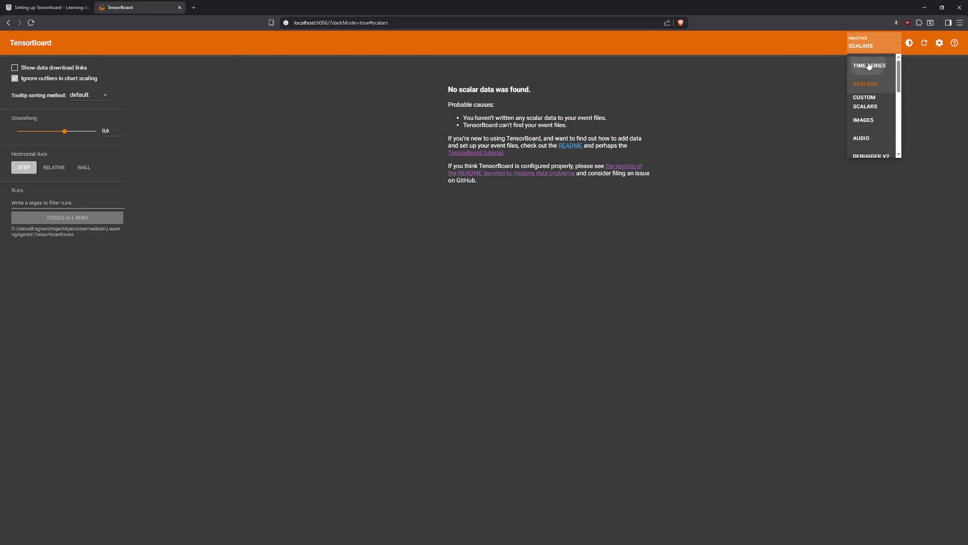
click(867, 66)
click(184, 82)
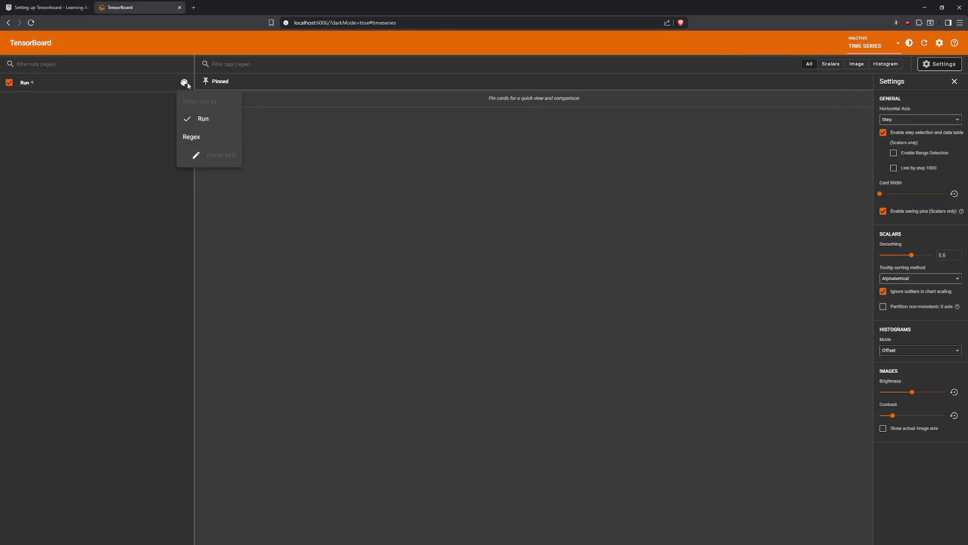
click(141, 162)
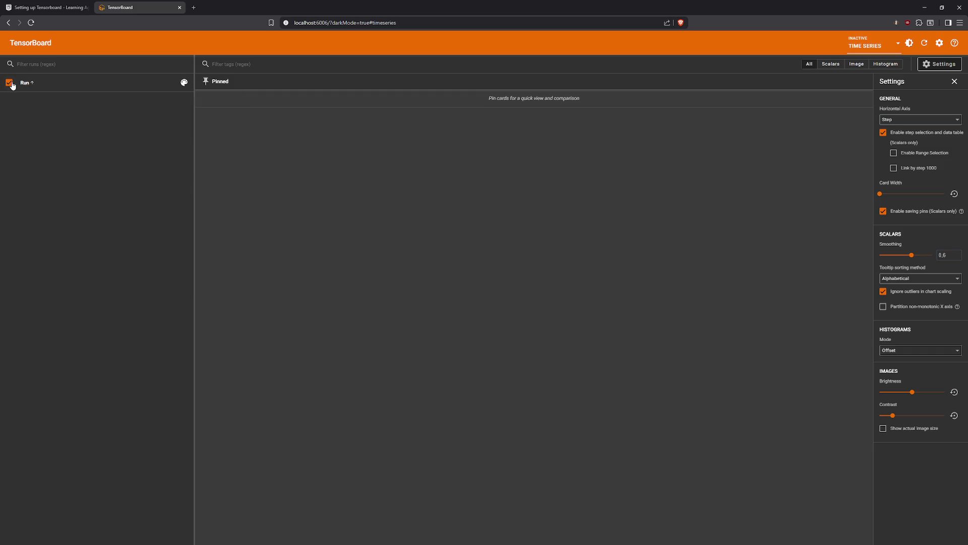
click(54, 88)
click(937, 65)
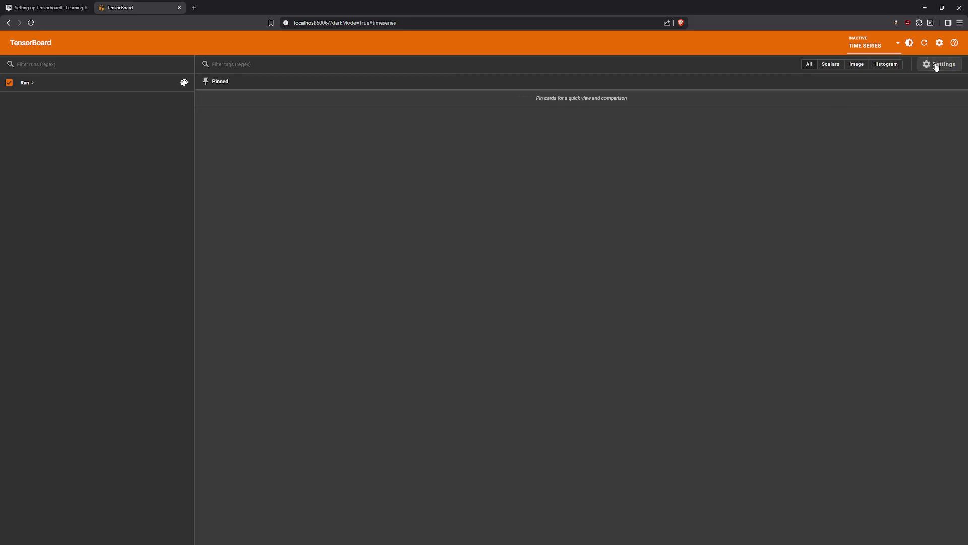
click(936, 66)
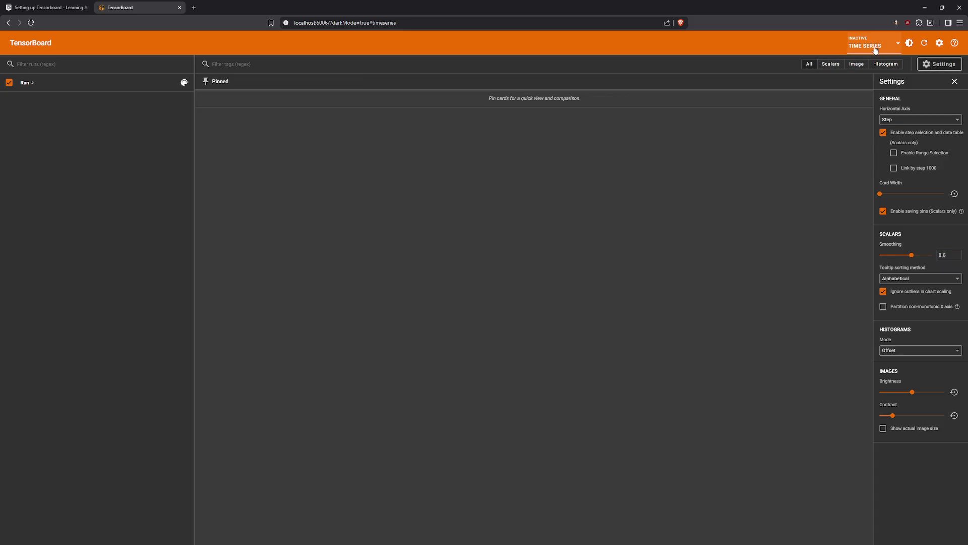
click(939, 43)
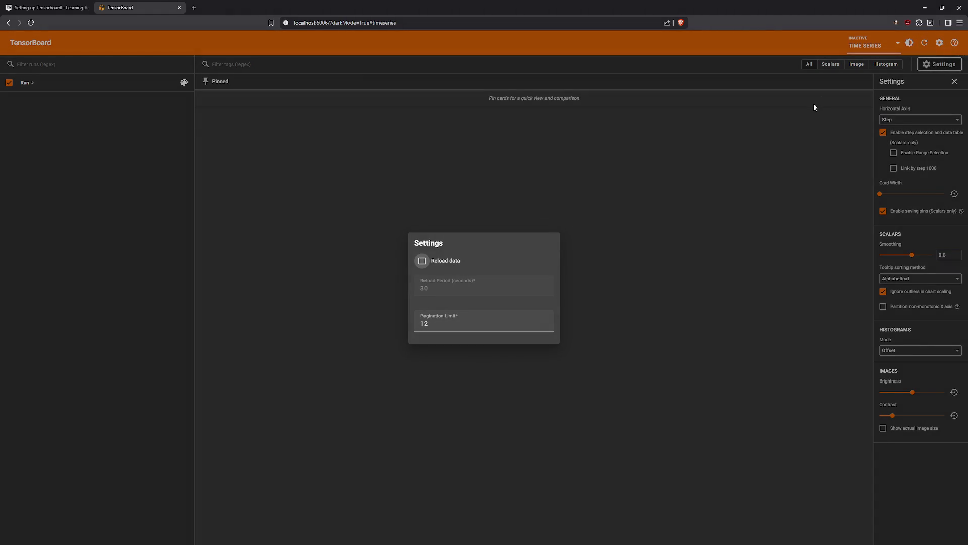
click(807, 116)
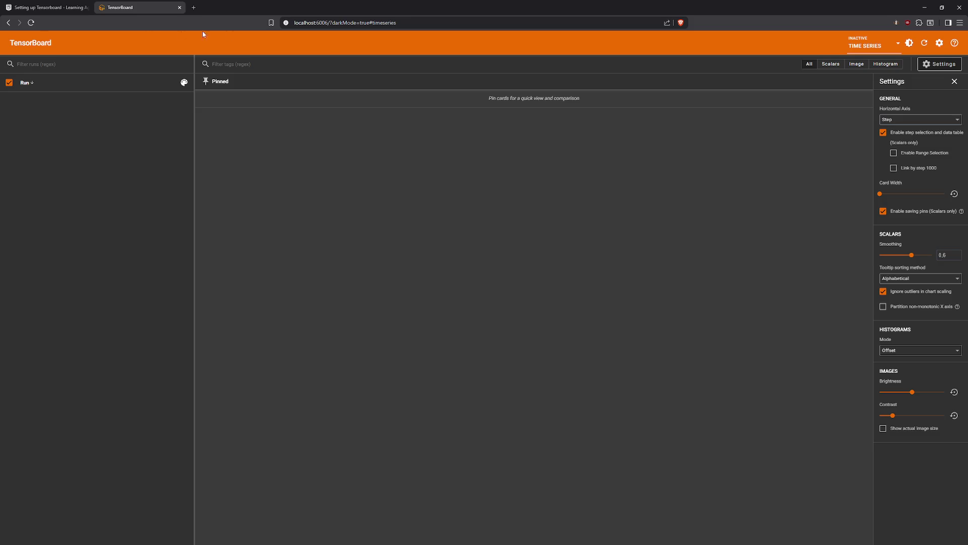
double_click(31, 45)
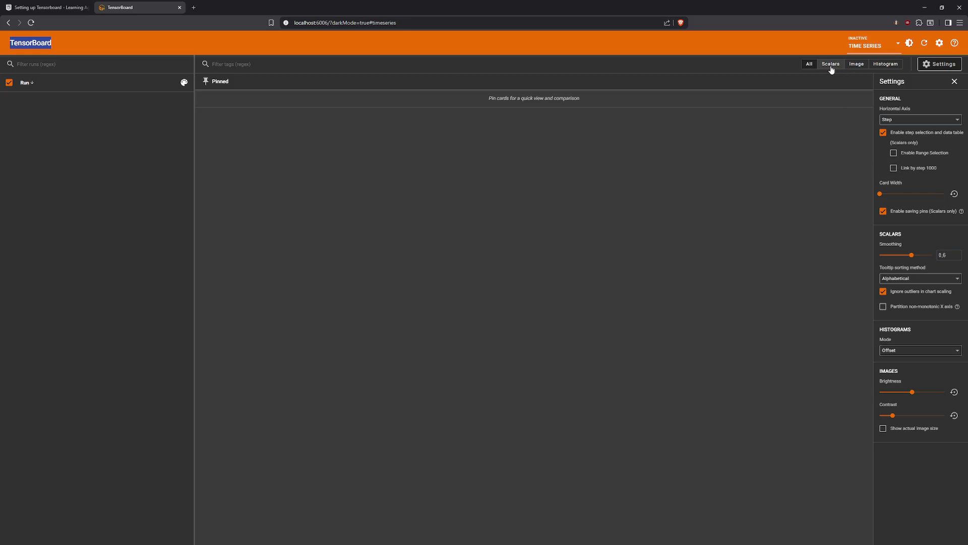
Choose SCALARS from the dashboard list and select the runs folder path it reports.
click(870, 44)
click(866, 77)
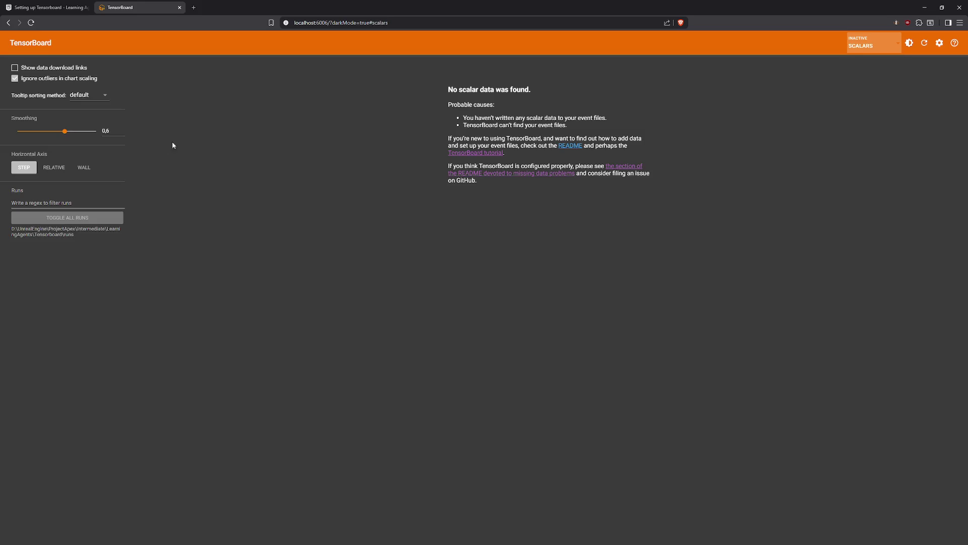
triple_click(15, 235)
click(45, 218)
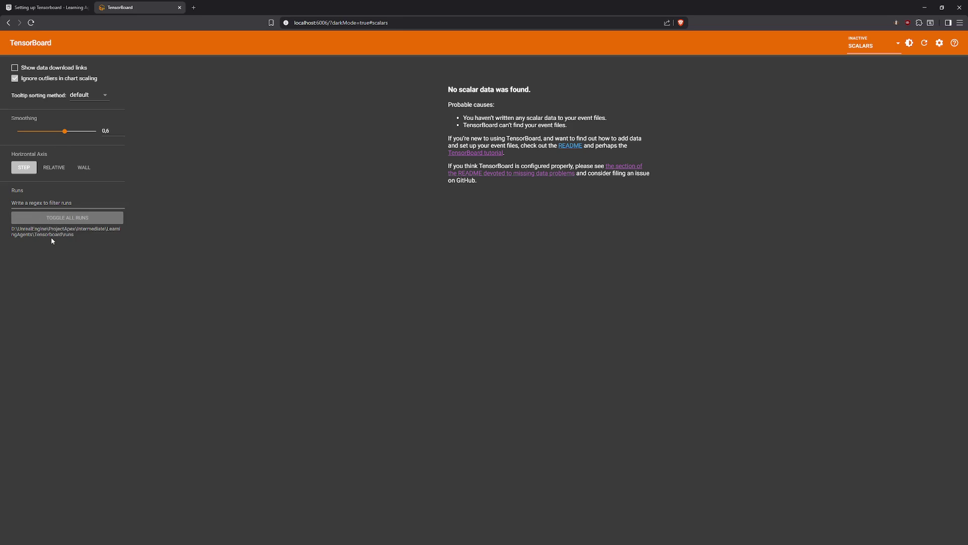
triple_click(51, 238)
click(96, 241)
key(alt+Tab)
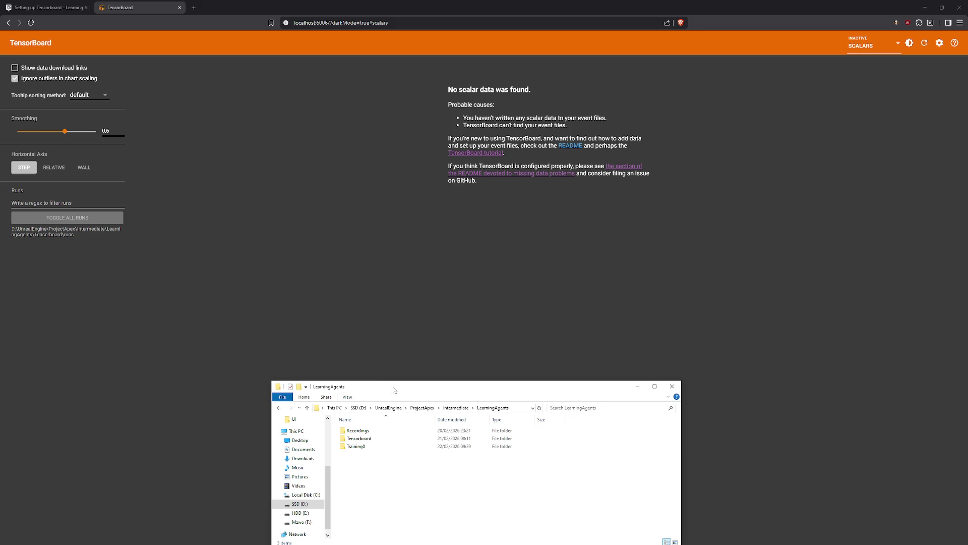
Browse drive F to the UE_5.7\Engine folder in File Explorer.
drag(393, 387, 407, 343)
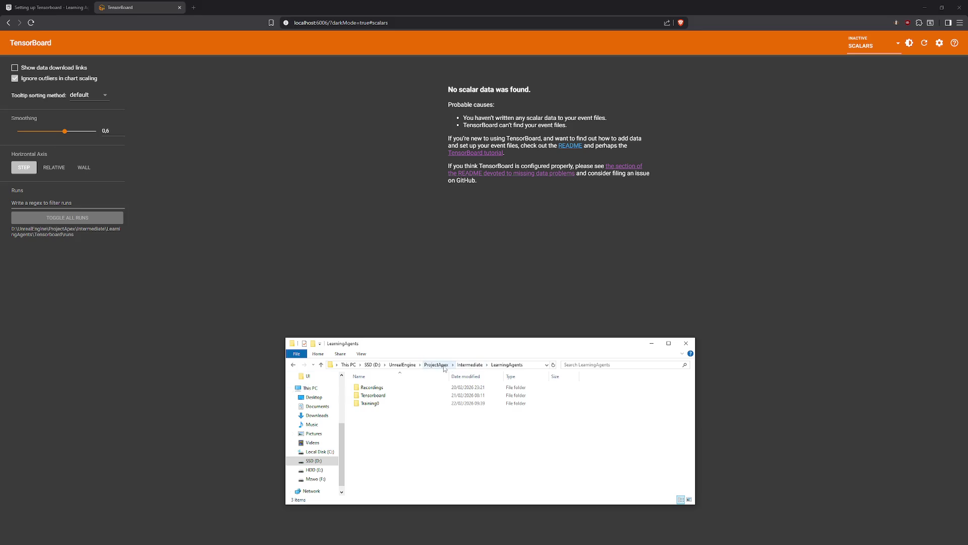
click(302, 480)
double_click(372, 398)
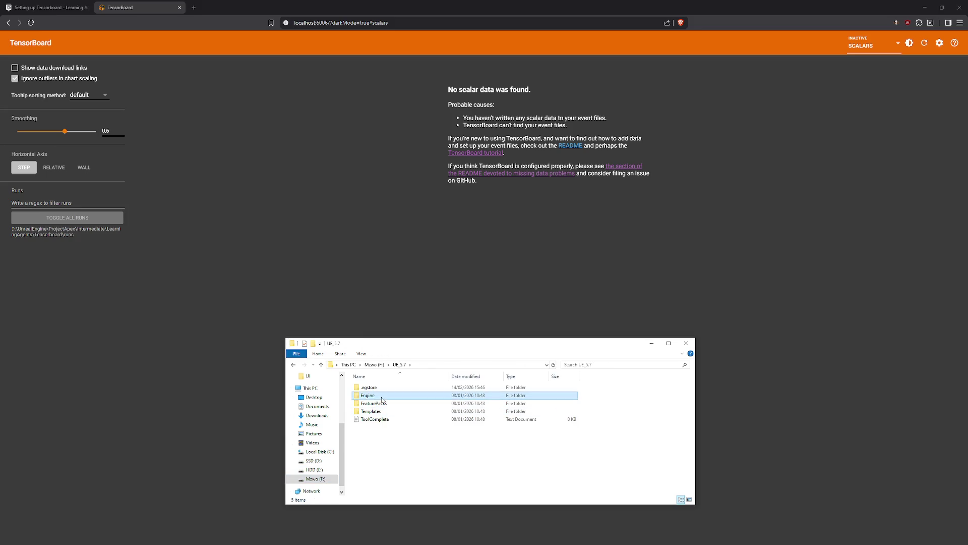
double_click(382, 396)
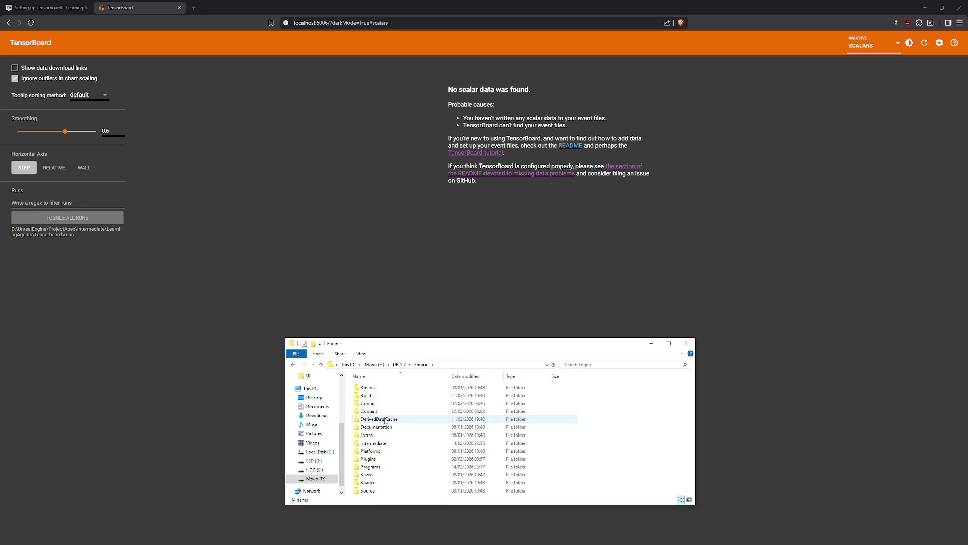
Return to the Setting up Tensorboard article and scroll down through it.
mouse_move(388, 424)
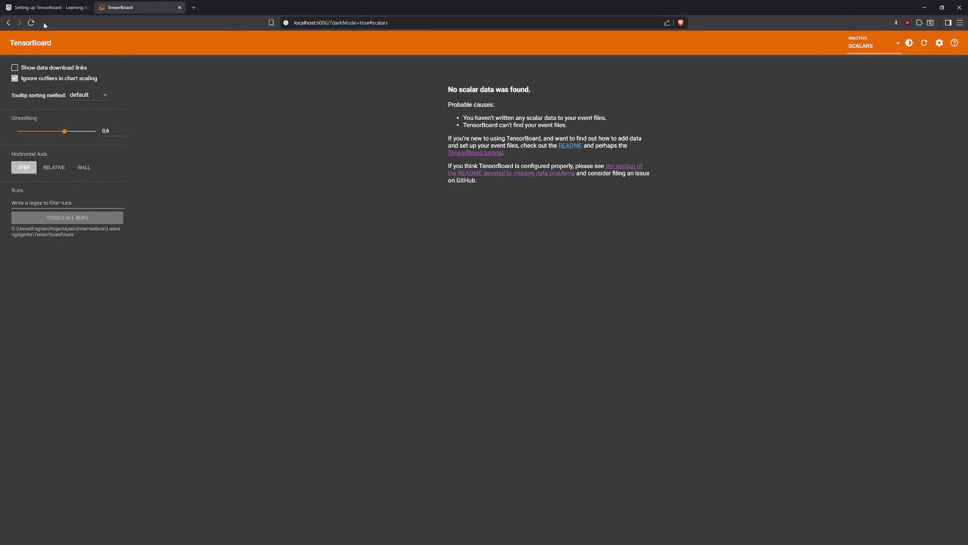
click(44, 8)
scroll(290, 282, down, 12)
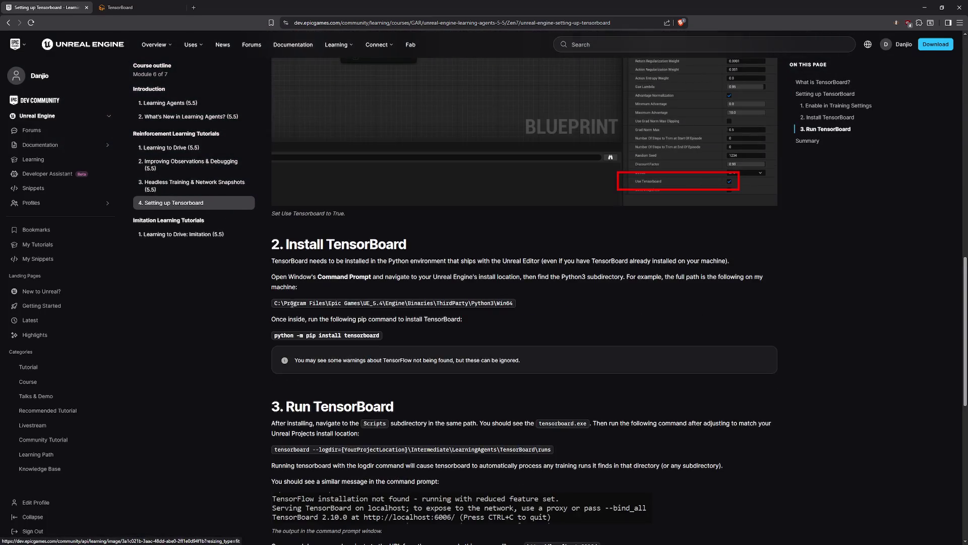
Highlight the sentence about the expected console message and move the tensorboard console over the article.
scroll(291, 304, down, 2)
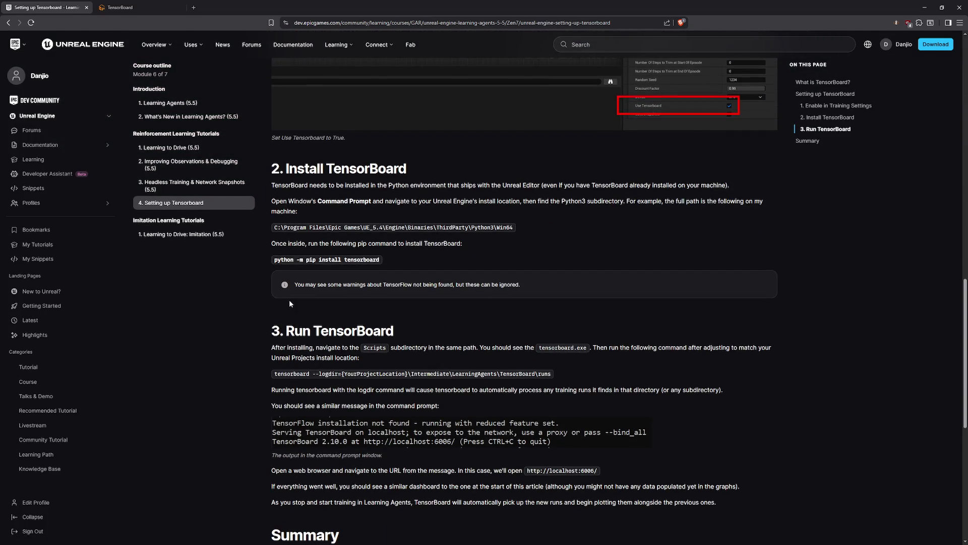
drag(271, 406, 447, 411)
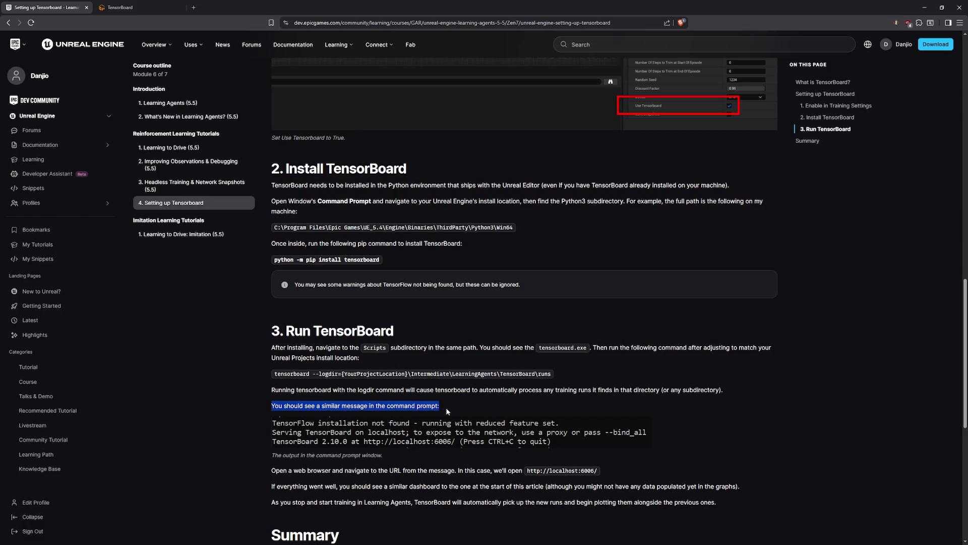
key(alt+Tab)
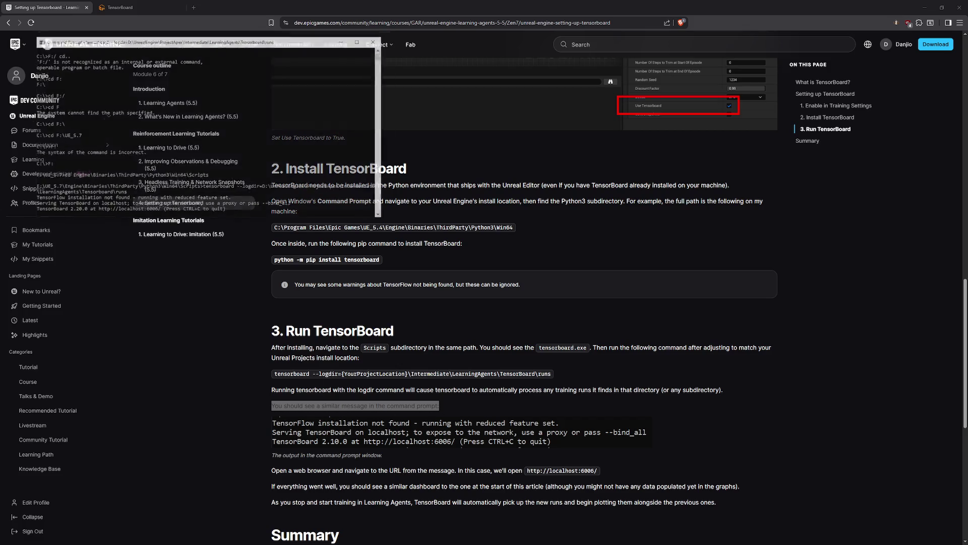
drag(162, 27, 391, 225)
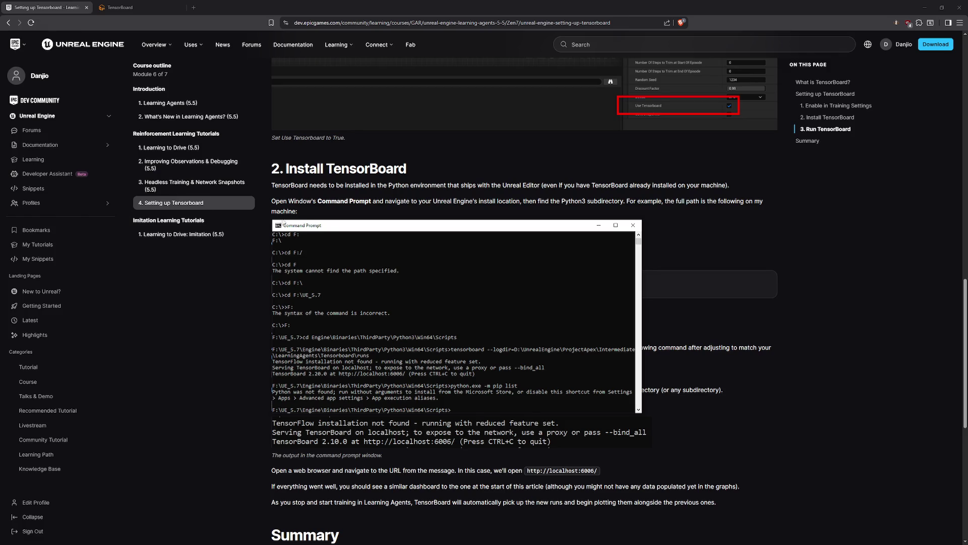
key(alt+Tab)
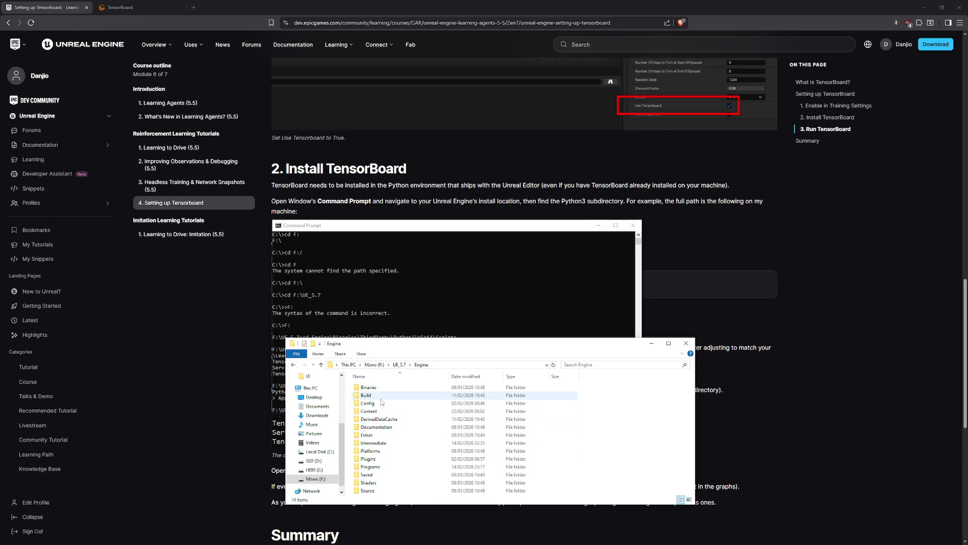
Drill down from Engine through Binaries\ThirdParty\Python3 into the Win64 folder.
double_click(369, 387)
click(381, 405)
double_click(382, 406)
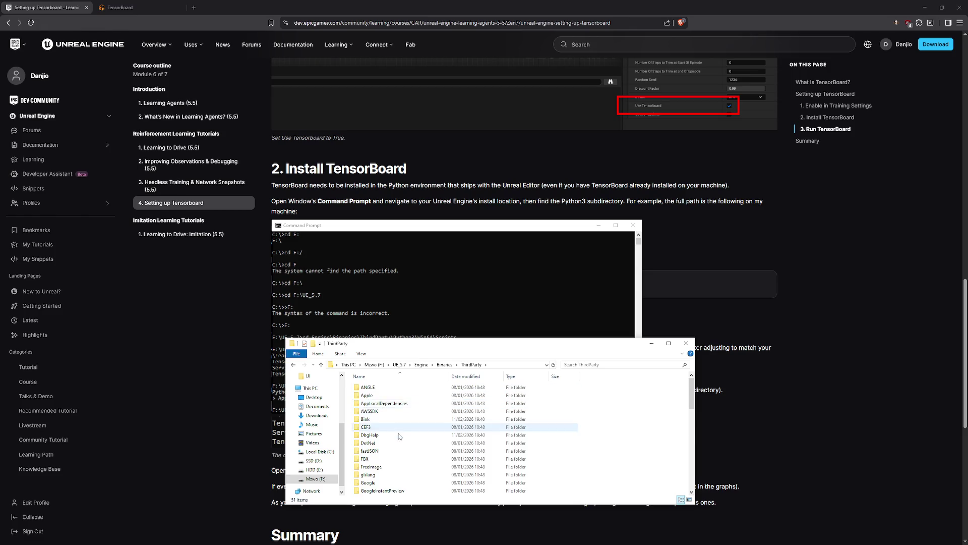
scroll(386, 444, down, 5)
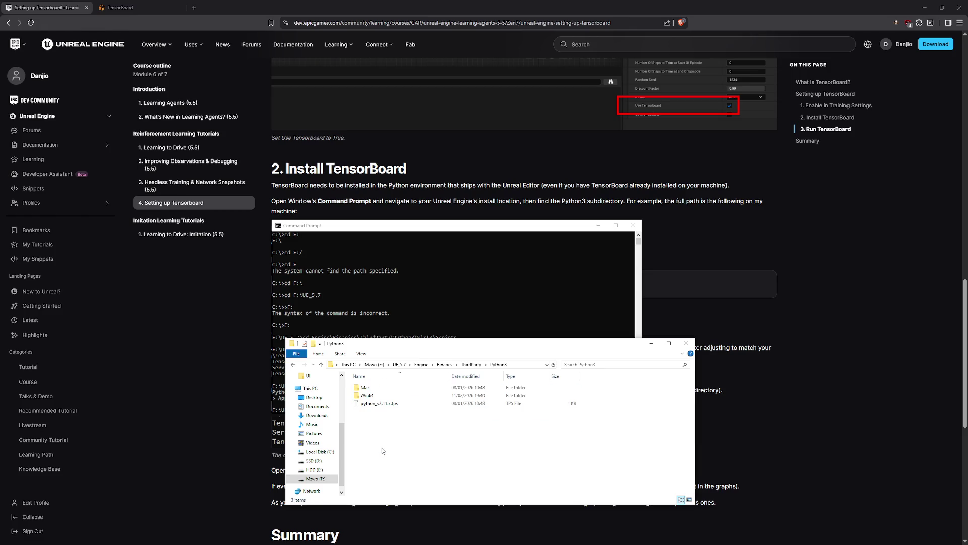
double_click(383, 448)
double_click(368, 395)
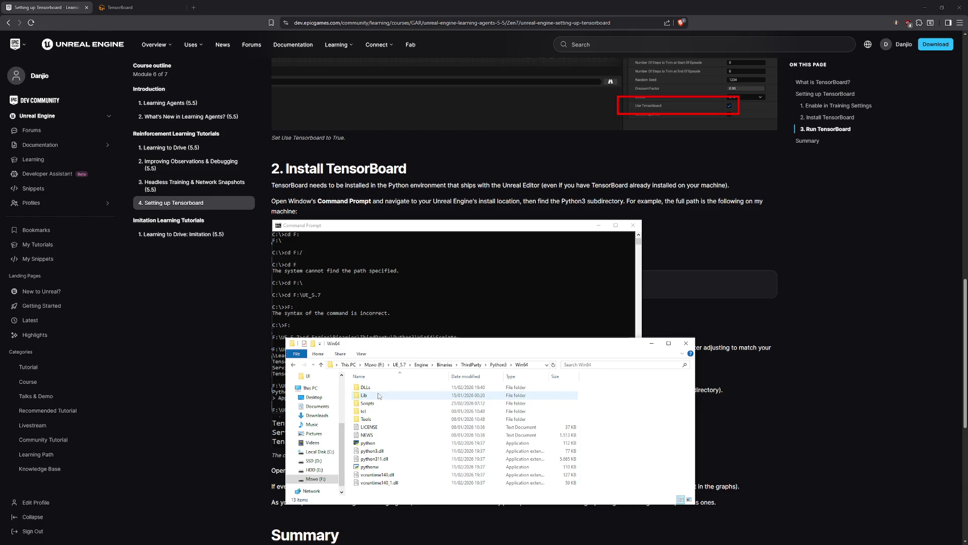
click(507, 333)
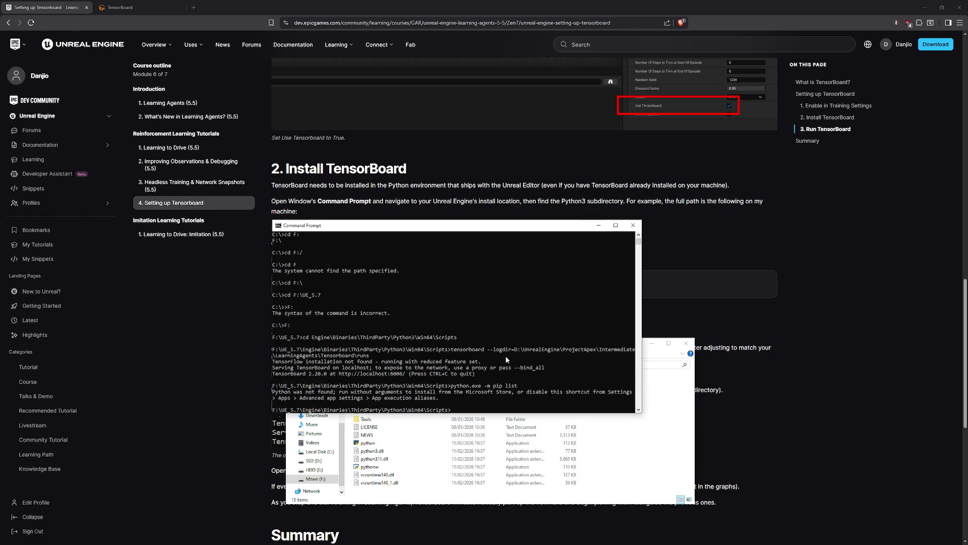
Run cd.. and rerun python.exe -m pip list, showing tensorboard 2.20.0 installed.
text(cd..)
key(Return)
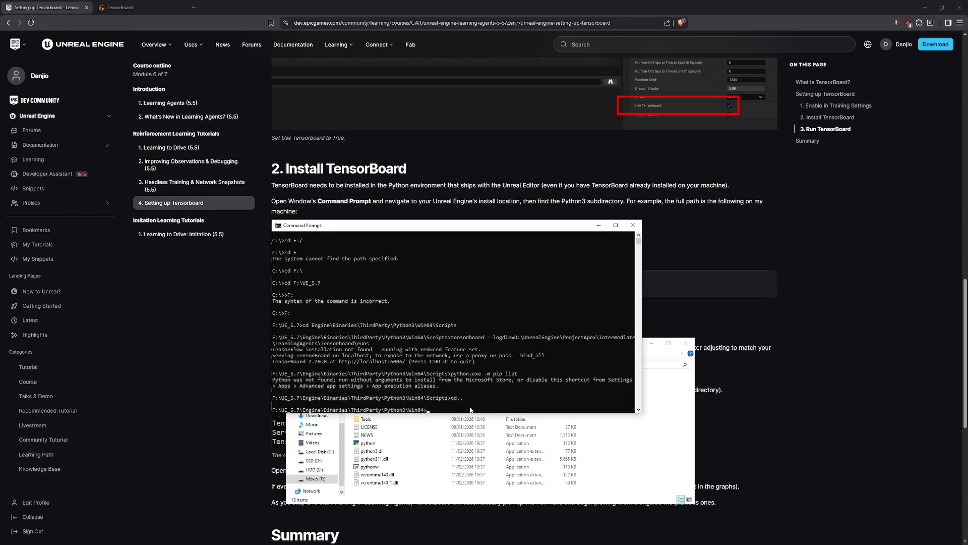
key(Up)
key(Up)
key(Return)
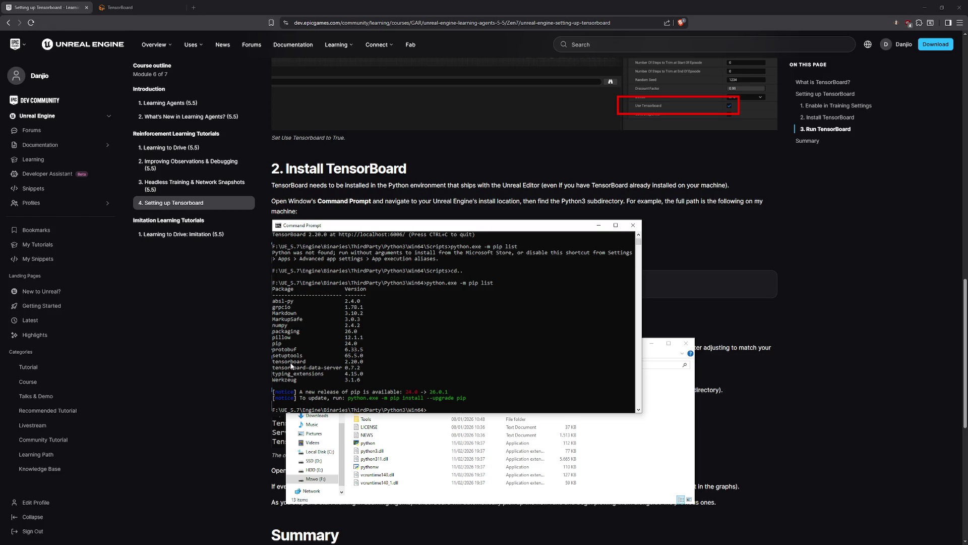
Minimise the Win64 Explorer window and move the console to the lower right.
click(598, 434)
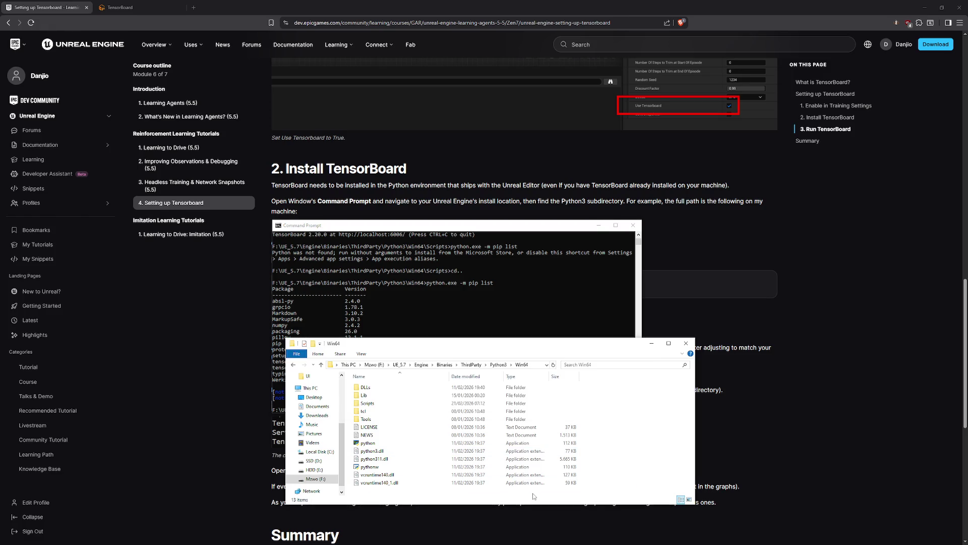
click(652, 344)
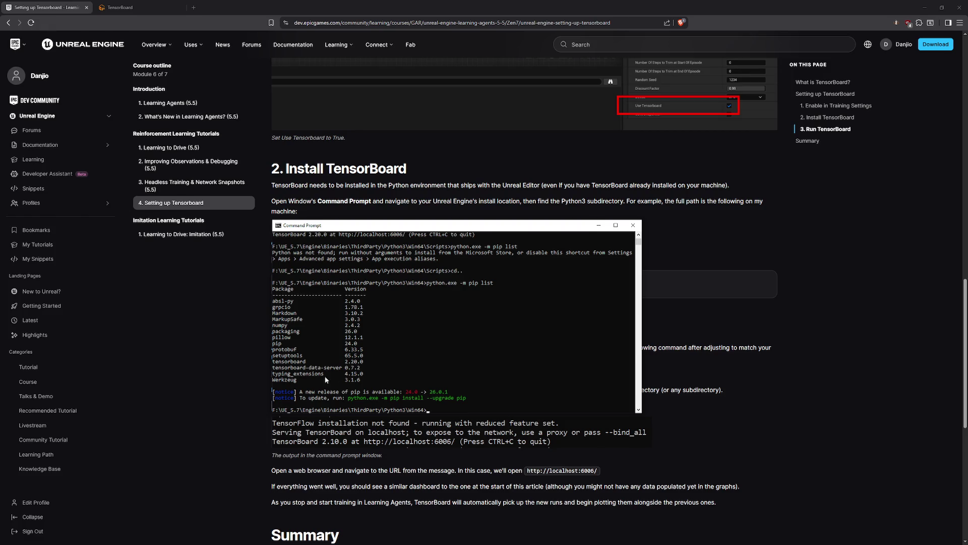
scroll(325, 376, down, 1)
scroll(325, 368, up, 1)
mouse_move(377, 229)
mouse_down()
mouse_move(512, 250)
mouse_move(646, 289)
mouse_move(556, 276)
mouse_move(572, 261)
mouse_up()
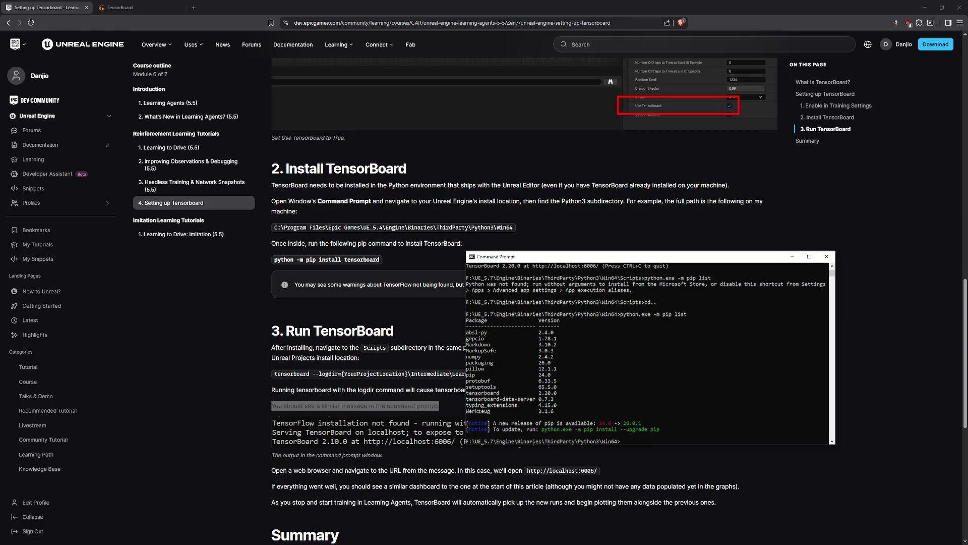
View the TensorBoard Scalars dashboard, minimise the Epic Games Launcher, and return to Unreal Editor.
click(384, 227)
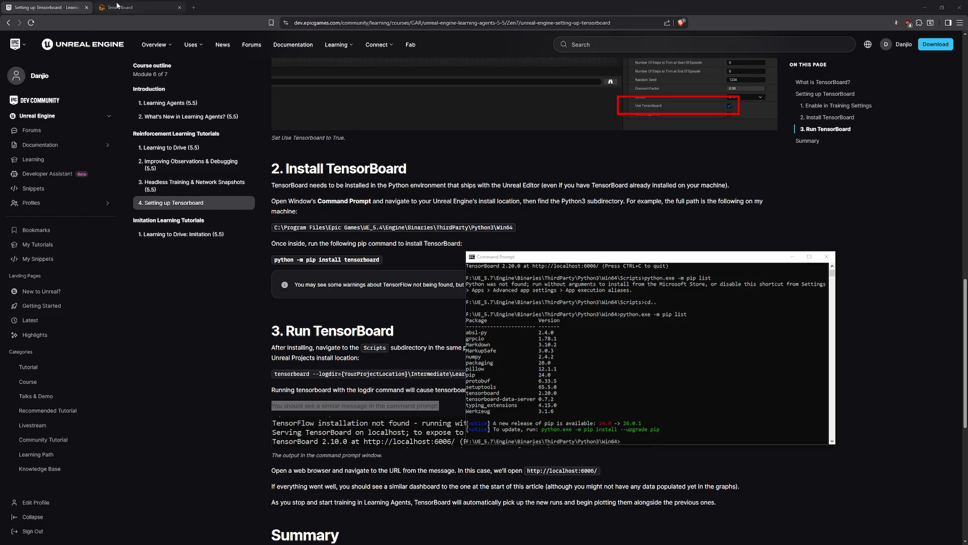
click(118, 6)
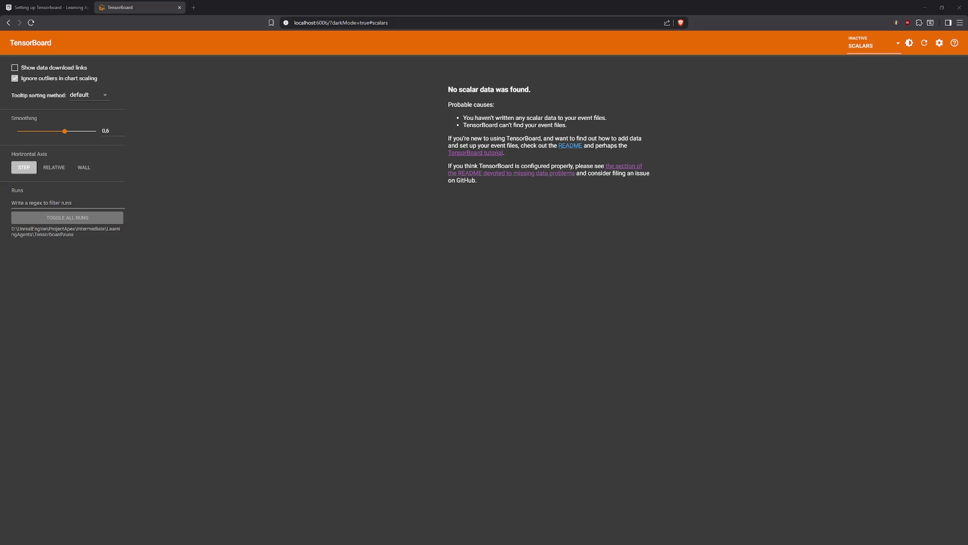
key(alt+Tab)
click(591, 46)
key(alt+Tab)
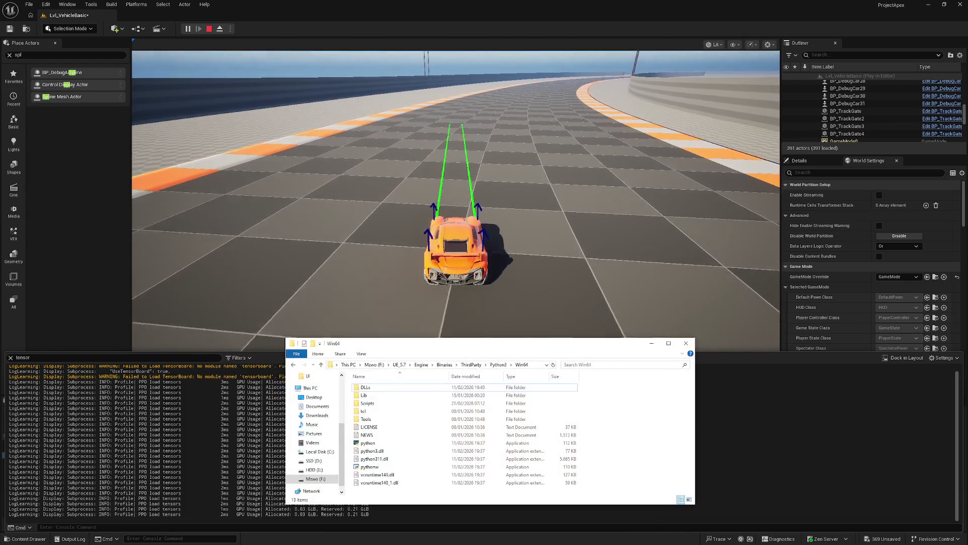
Browse to D:\UnrealEngine\ProjectApex\Intermediate\LearningAgents in File Explorer.
click(322, 461)
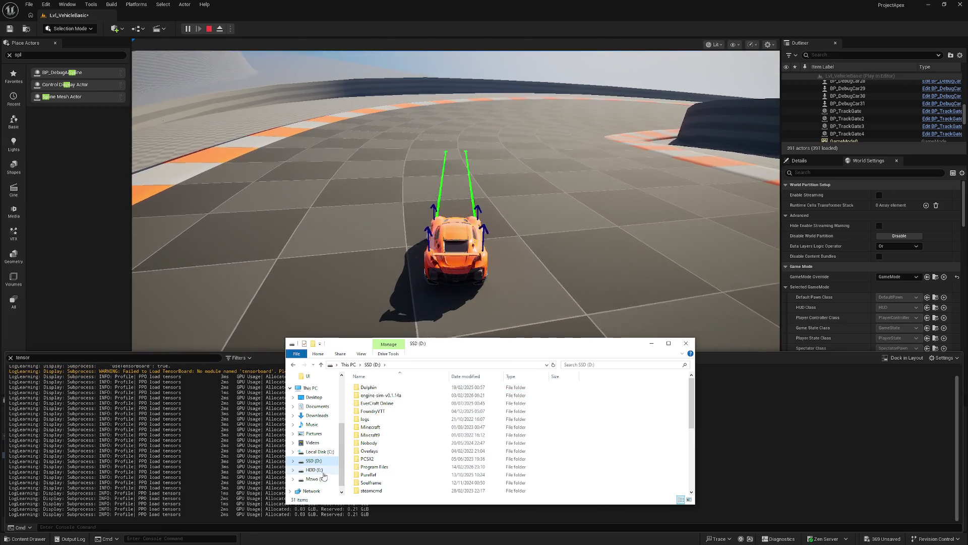
scroll(446, 437, down, 5)
scroll(392, 432, up, 1)
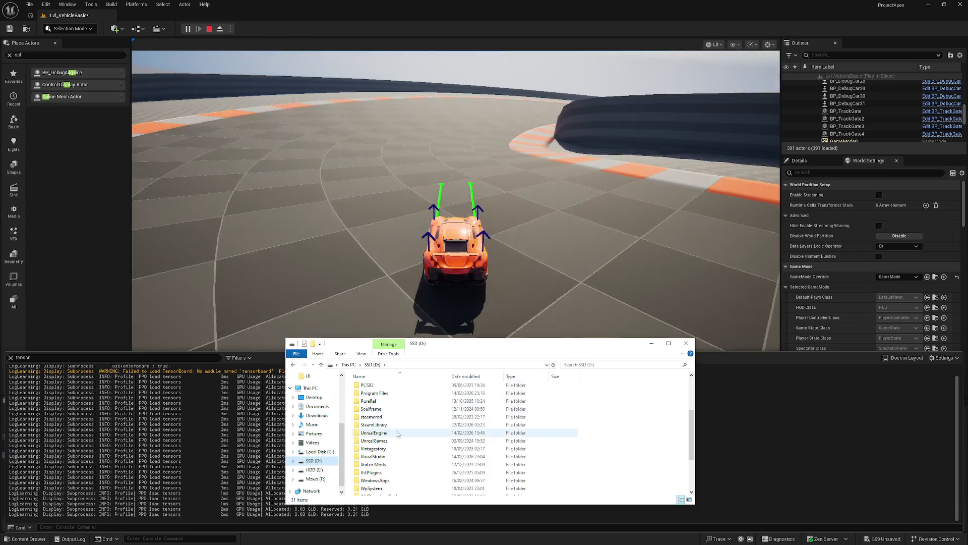
double_click(392, 433)
double_click(388, 404)
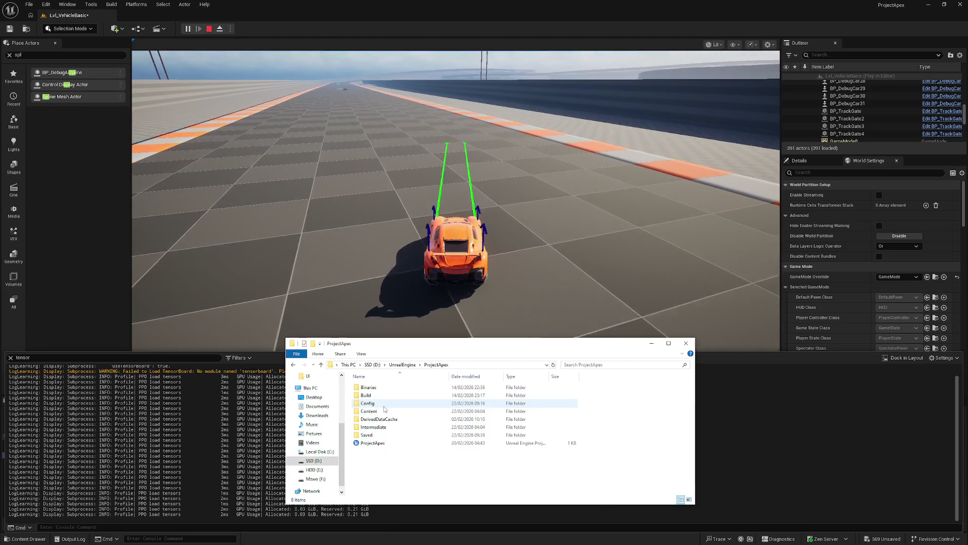
click(386, 427)
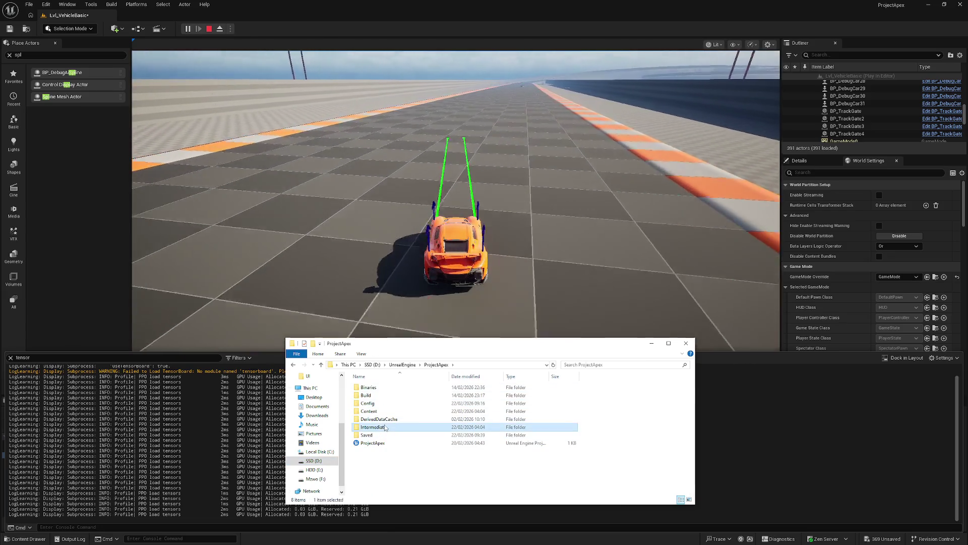
double_click(385, 427)
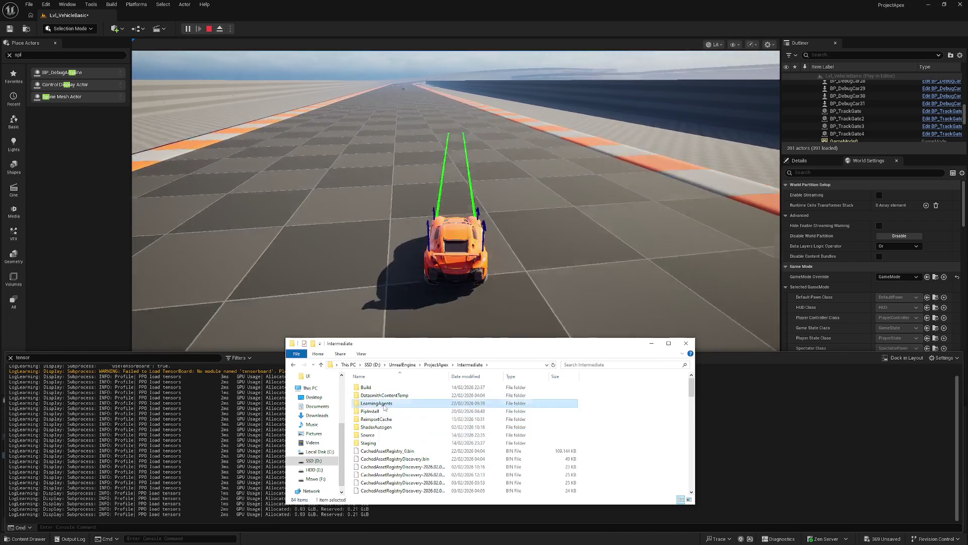
double_click(371, 403)
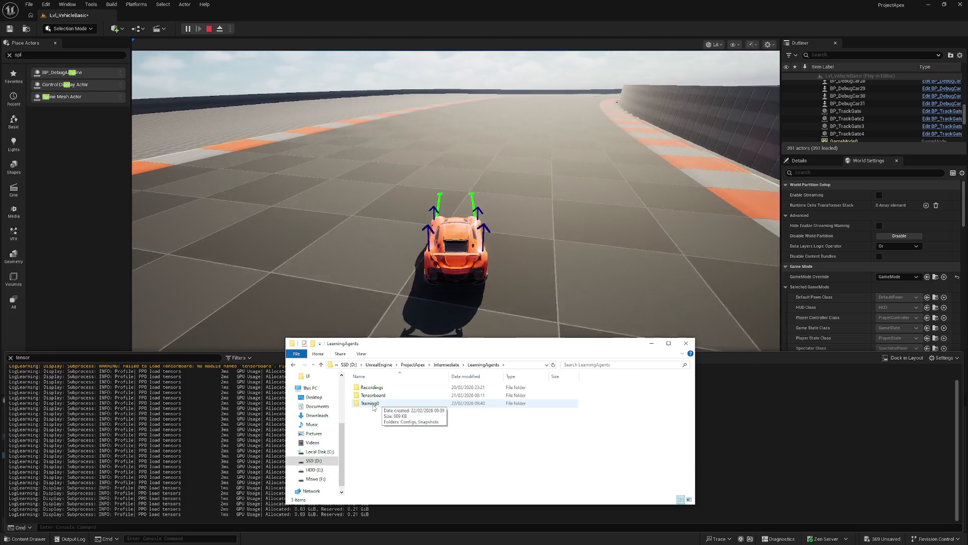
Check the Tensorboard\runs folder, which is empty, and the Recordings folder.
double_click(373, 395)
double_click(368, 387)
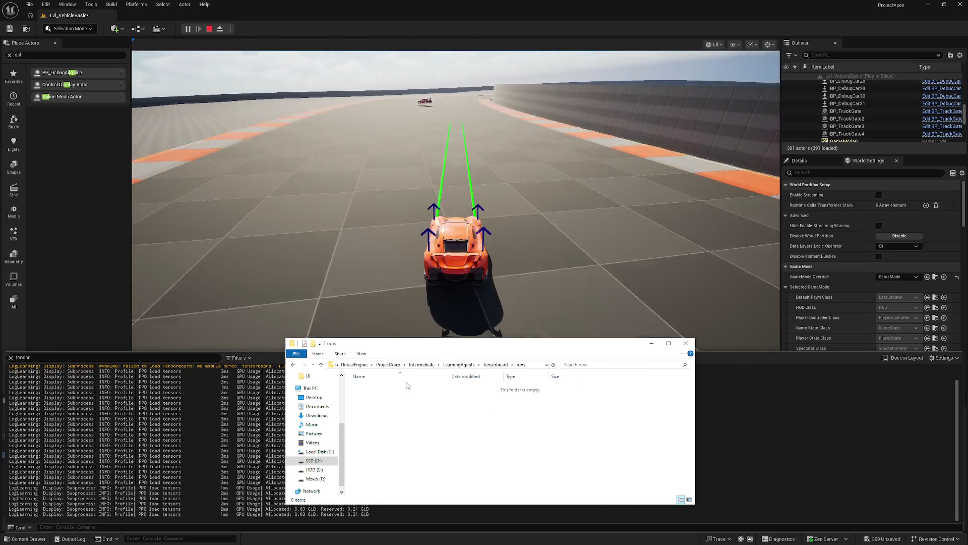
click(465, 364)
double_click(411, 388)
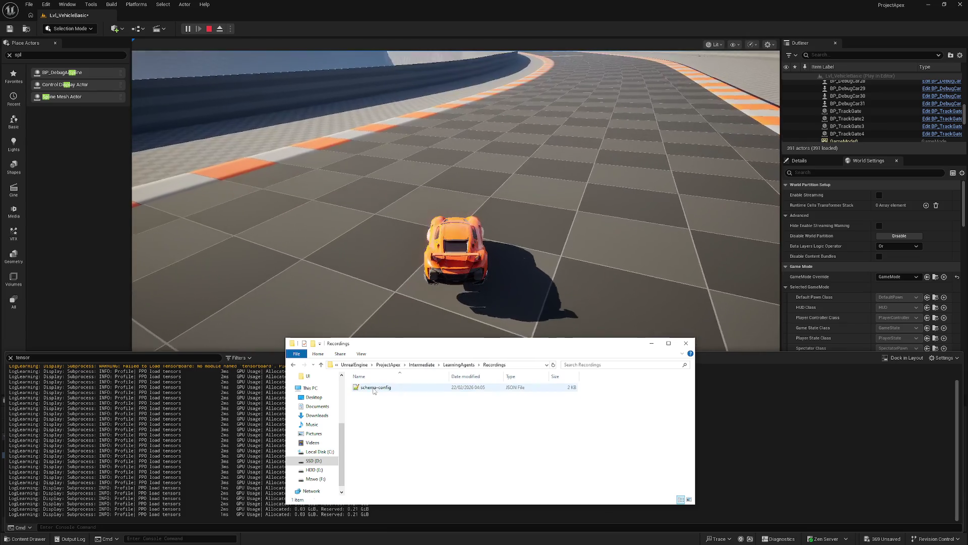
click(459, 365)
Inspect the four Training0 snapshot files, then minimise Explorer and close the Output Log.
double_click(376, 403)
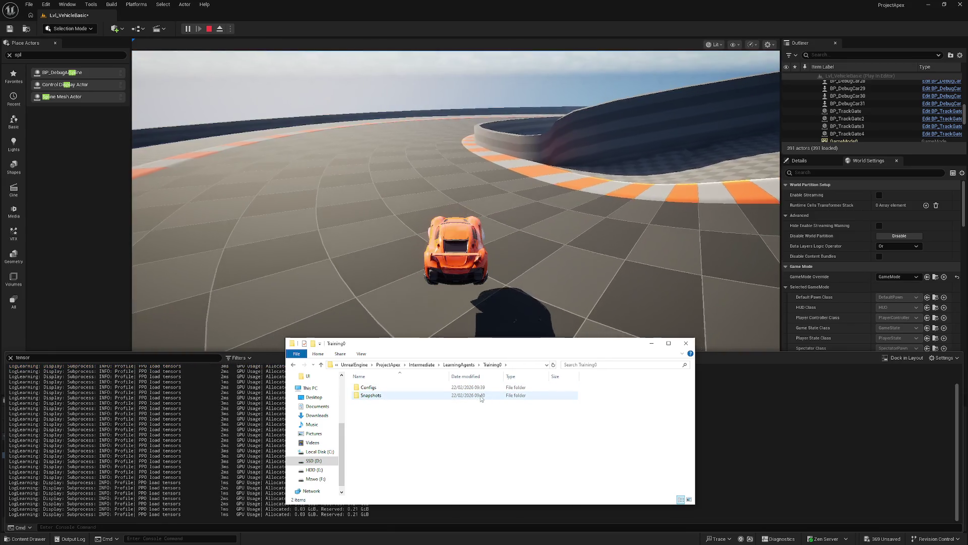
double_click(413, 396)
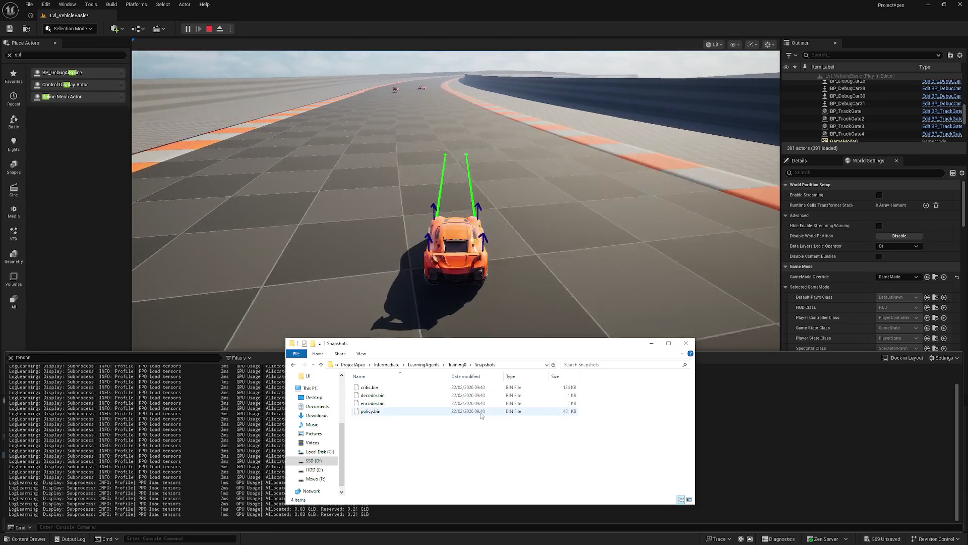
click(457, 365)
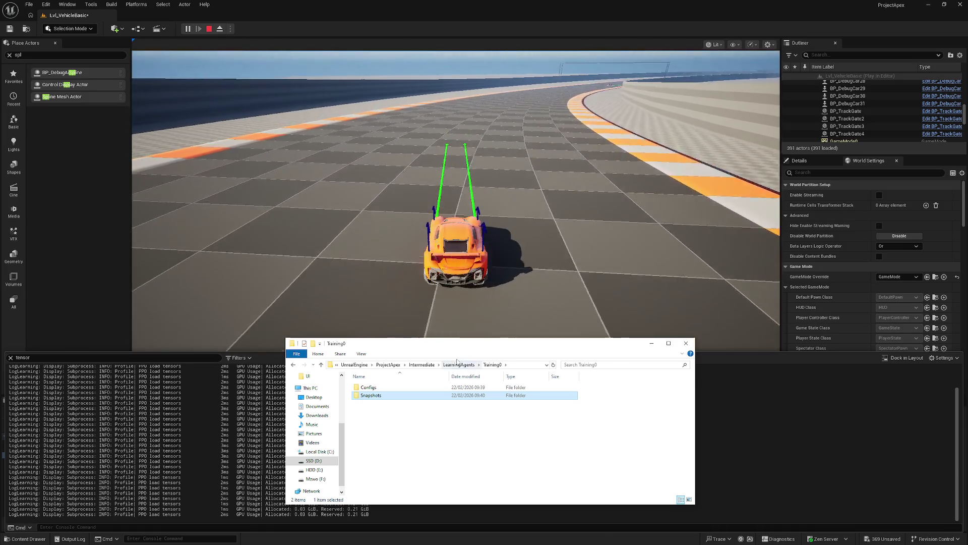
key(alt+Up)
click(651, 345)
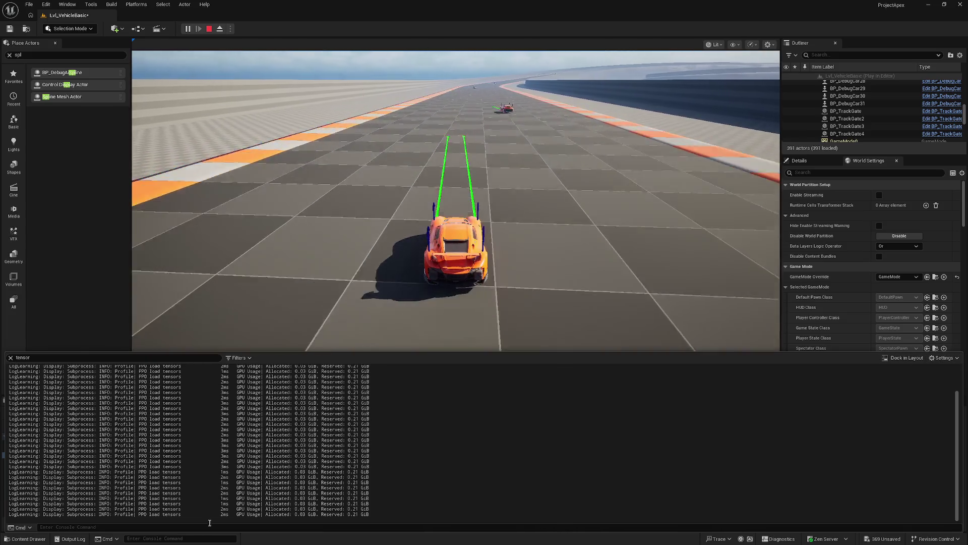
click(515, 530)
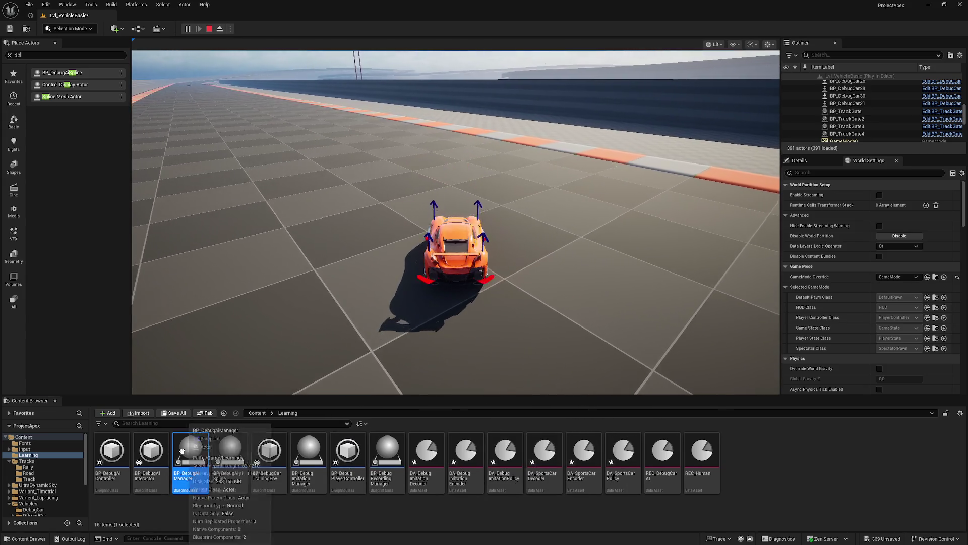
Open BP_DebugAiManager and review its Trainer Training Settings.
double_click(183, 451)
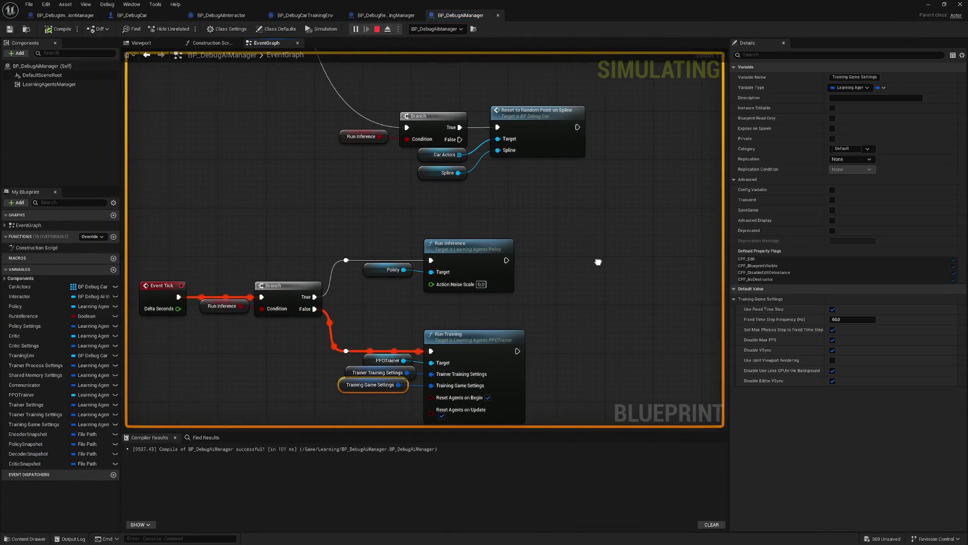
click(389, 374)
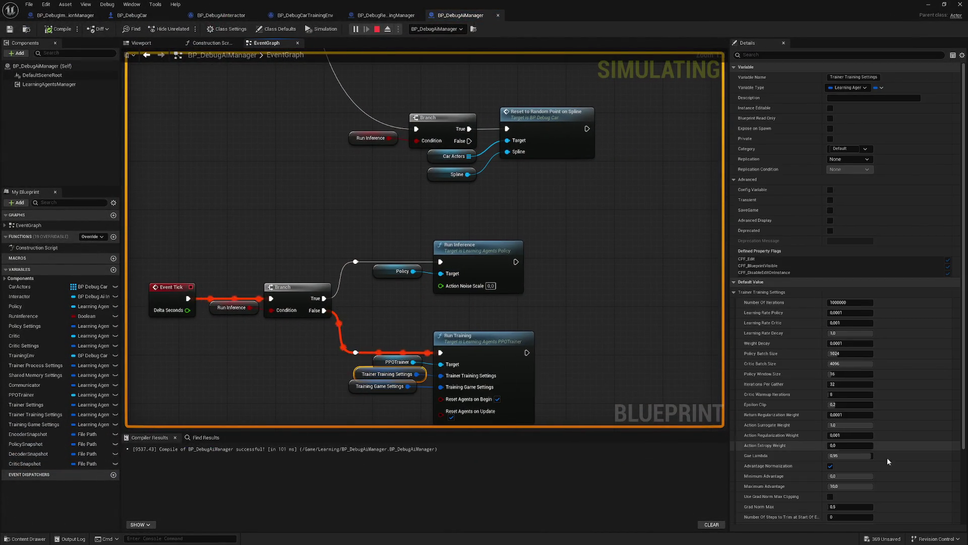
scroll(792, 467, down, 5)
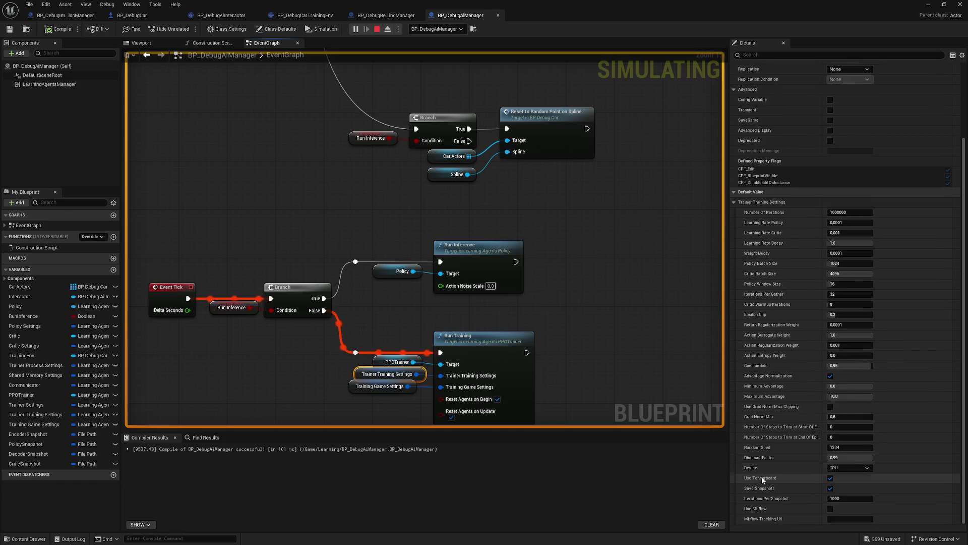
mouse_move(765, 489)
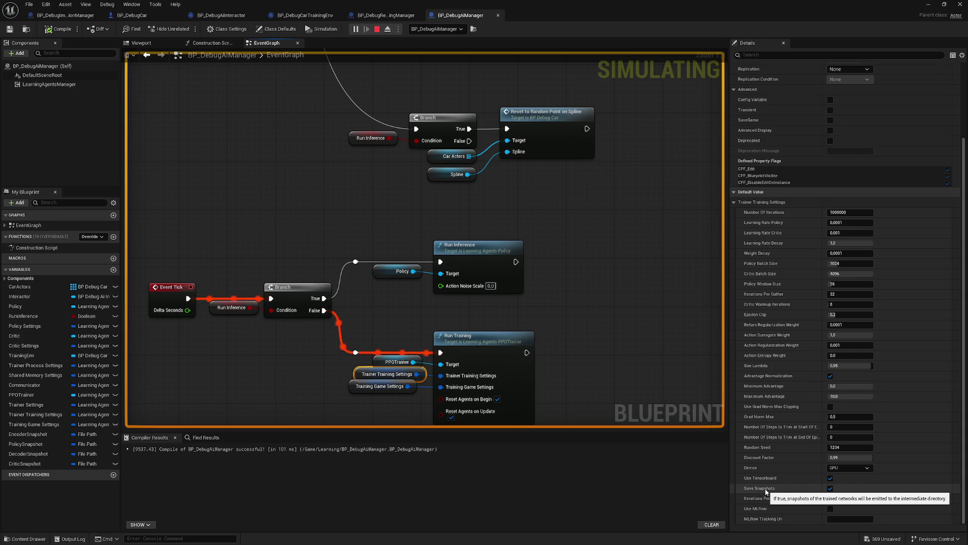
Pan the EventGraph across the PPOTrainer, Make Policy/Critic and snapshot-loading nodes, then minimise it.
drag(644, 304, 592, 344)
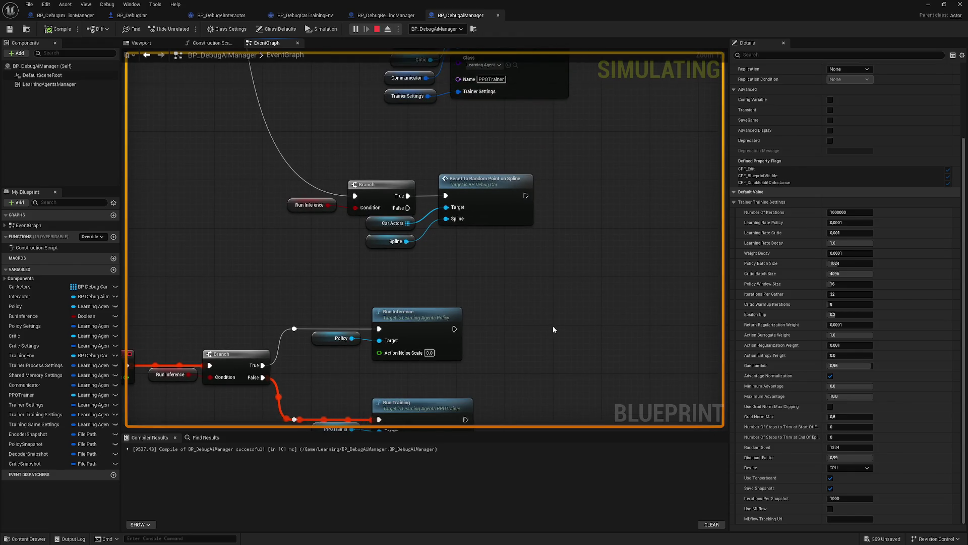
right_click(588, 275)
mouse_move(601, 252)
mouse_down()
mouse_move(536, 369)
mouse_move(491, 335)
mouse_move(549, 201)
mouse_move(587, 214)
mouse_move(528, 342)
mouse_up()
drag(447, 257, 496, 259)
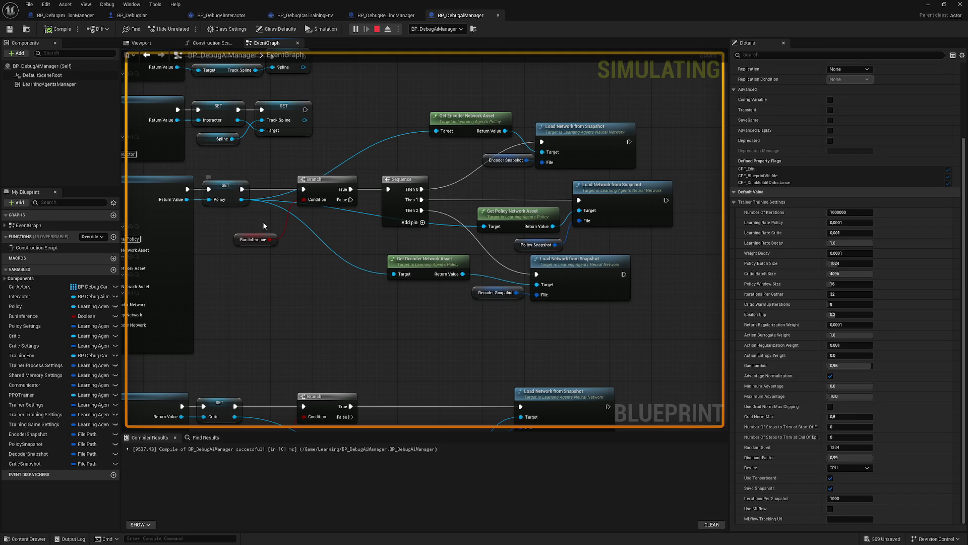
mouse_move(210, 327)
mouse_down()
mouse_move(346, 277)
mouse_move(452, 282)
mouse_up()
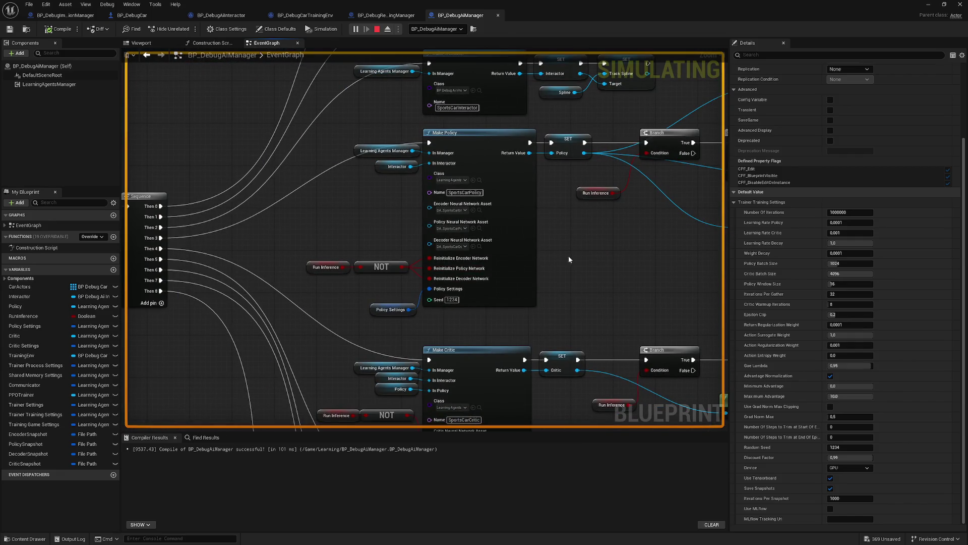
right_click(489, 275)
mouse_move(632, 246)
mouse_down()
mouse_move(453, 255)
mouse_move(407, 238)
mouse_move(319, 297)
mouse_up()
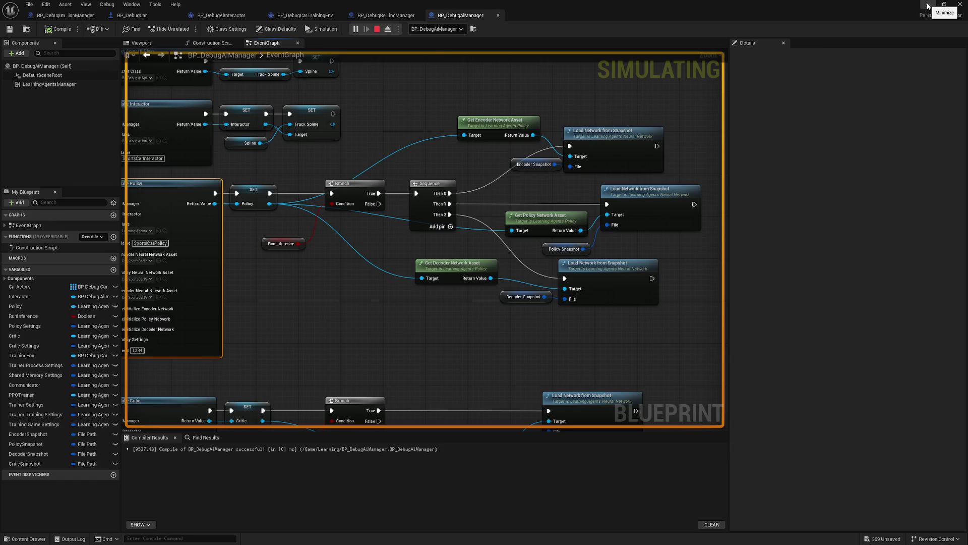
drag(149, 339, 262, 308)
mouse_move(267, 283)
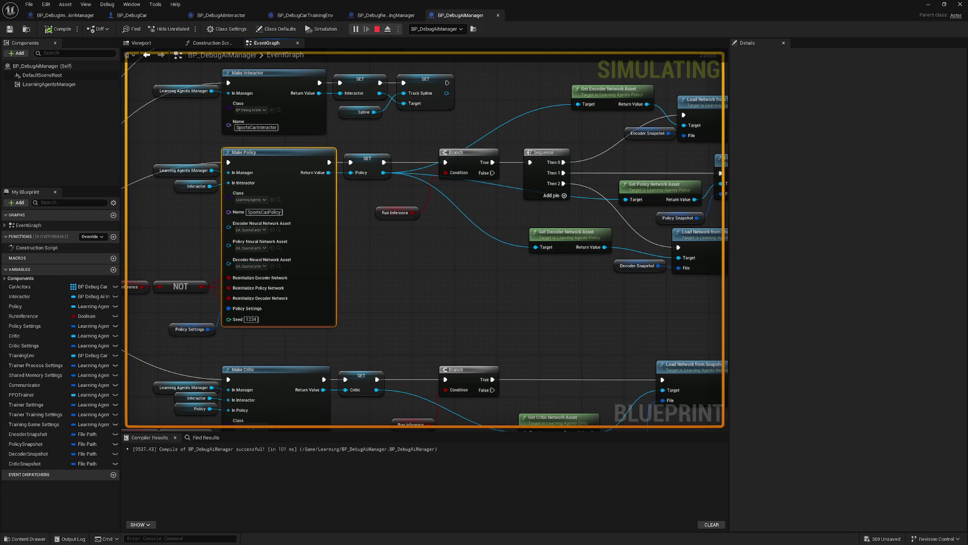
click(928, 5)
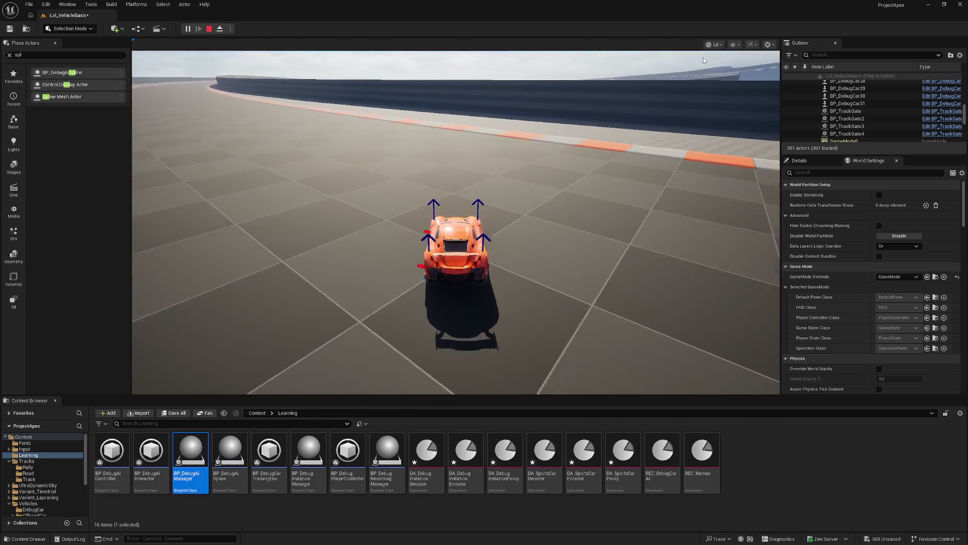
After letting the AI car drive, switch back to the LearningAgents Explorer window.
key(alt+Tab)
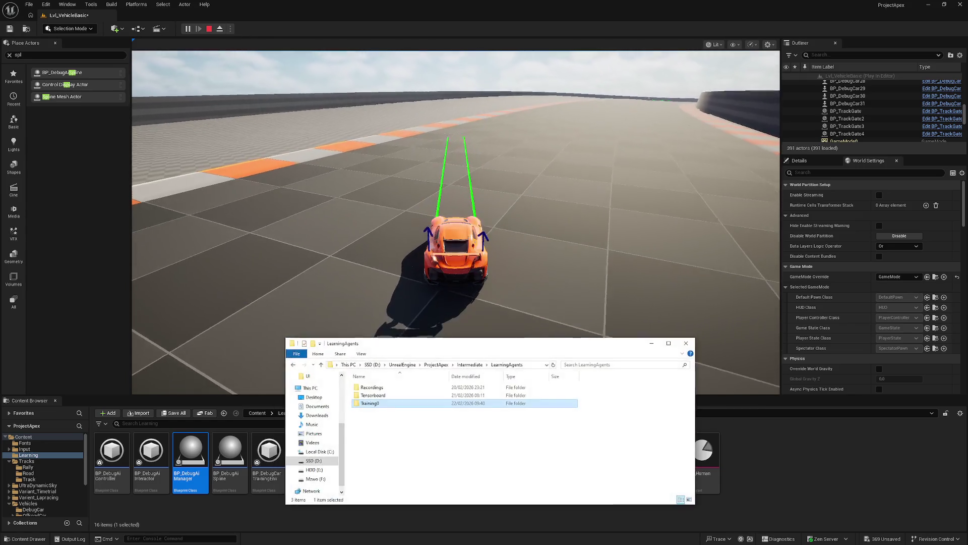
Check that the Training0 snapshot files now carry a newer timestamp.
double_click(371, 403)
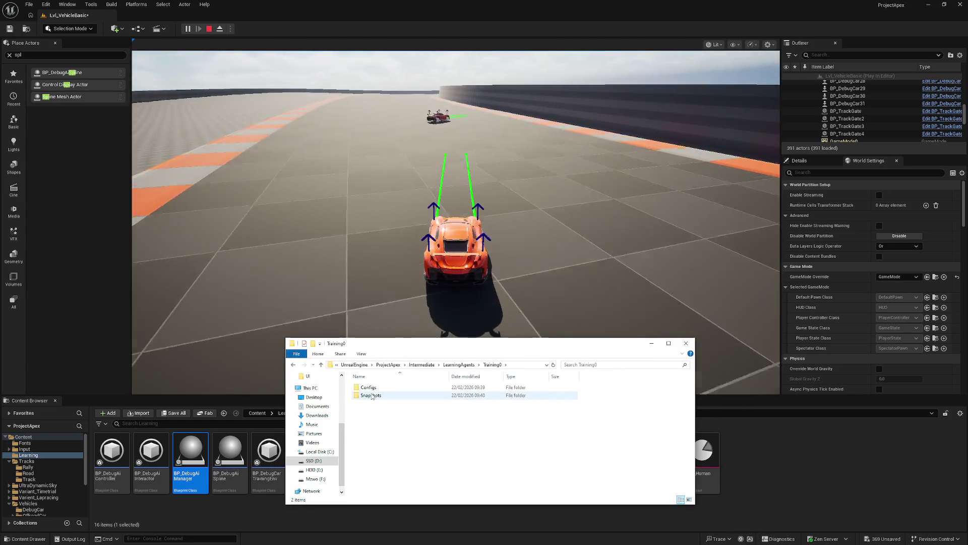
click(372, 396)
double_click(372, 397)
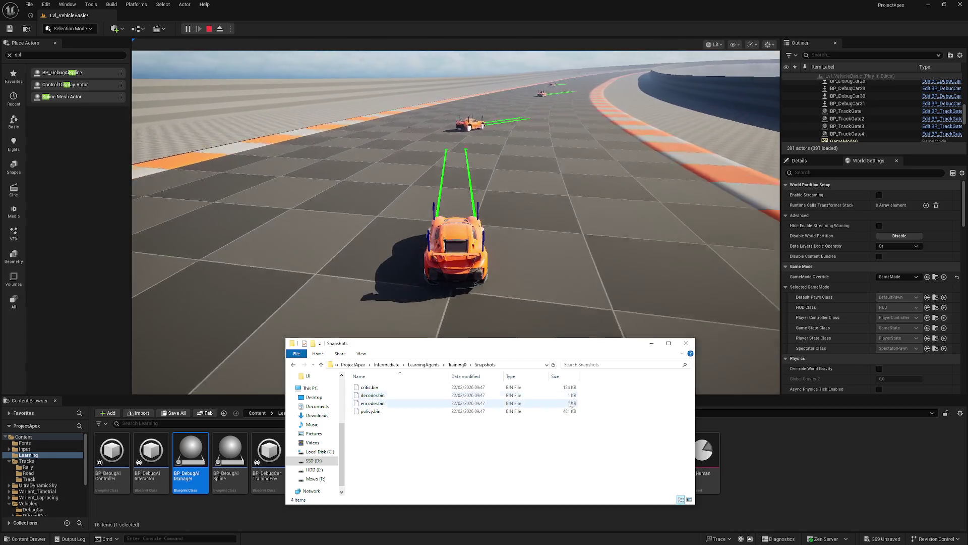
Confirm the Tensorboard runs folder is still empty, then return to the running game.
click(426, 365)
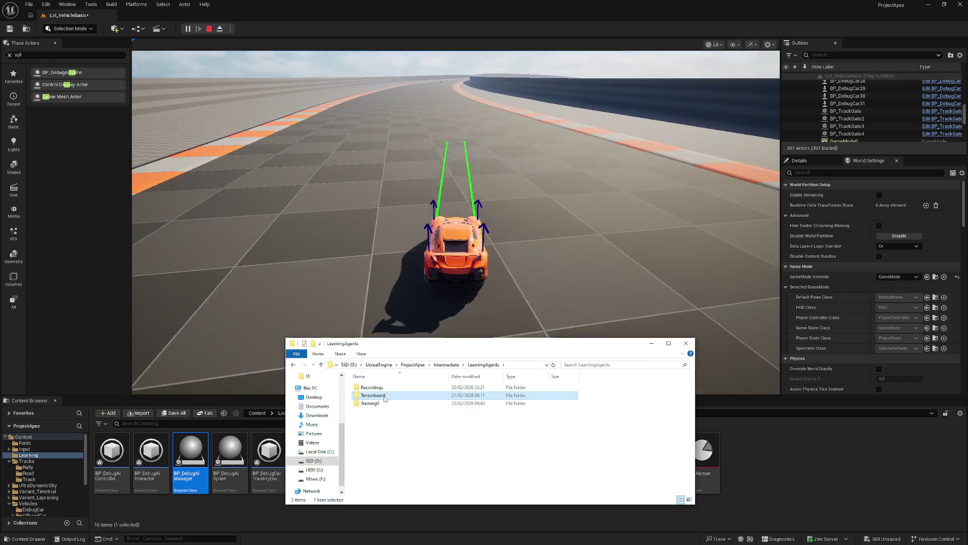
double_click(382, 396)
double_click(380, 388)
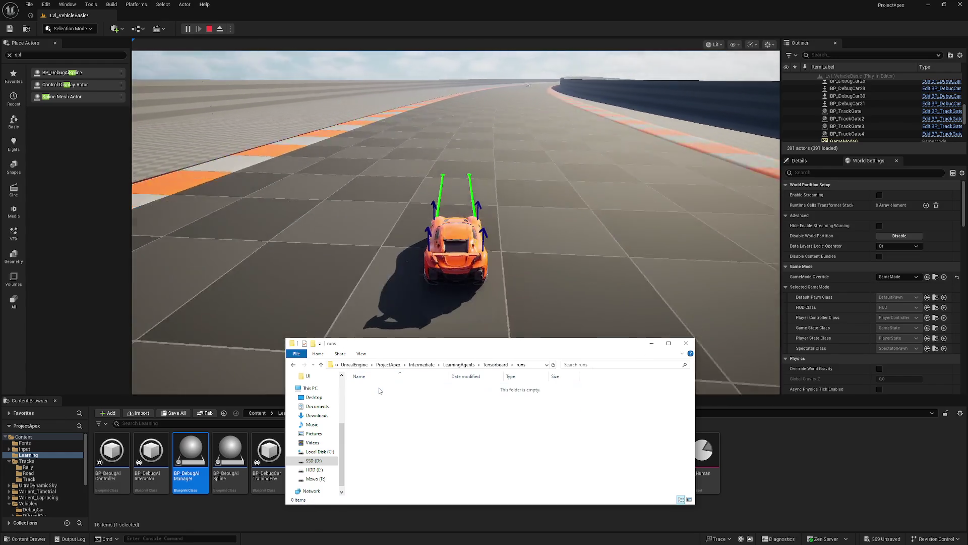
click(617, 331)
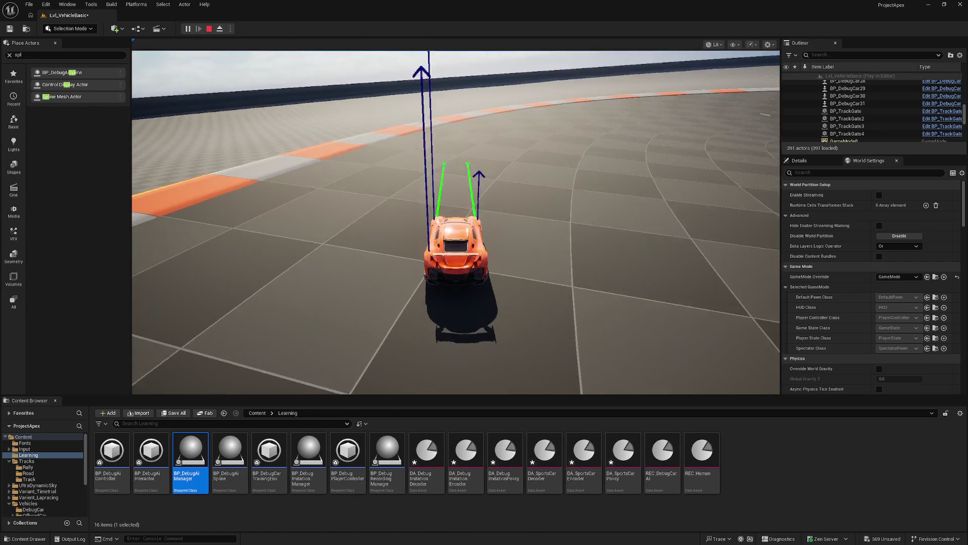
key(alt+Tab)
click(405, 25)
click(385, 33)
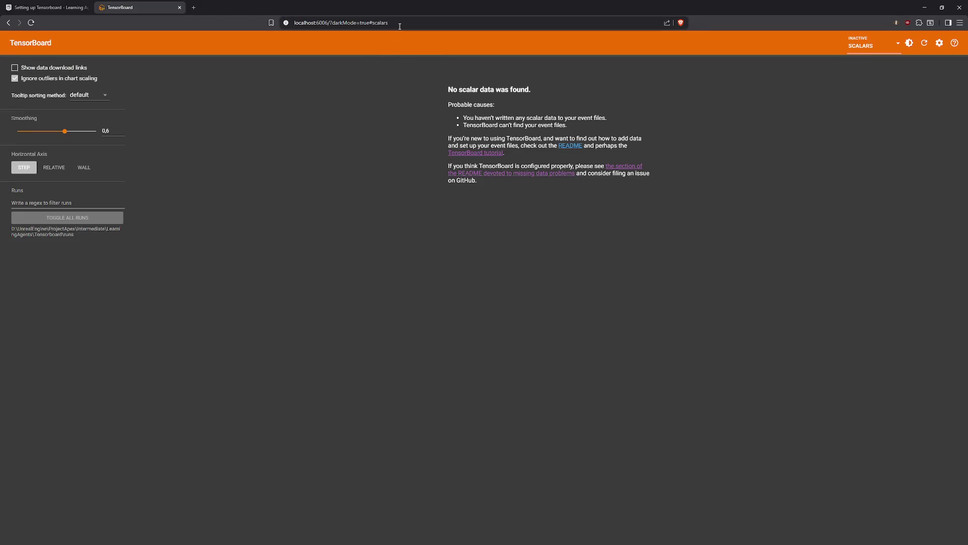
click(55, 231)
click(45, 71)
From the TensorBoard docs page, open the Learning to Drive: Imitation (5.5) lesson.
click(42, 4)
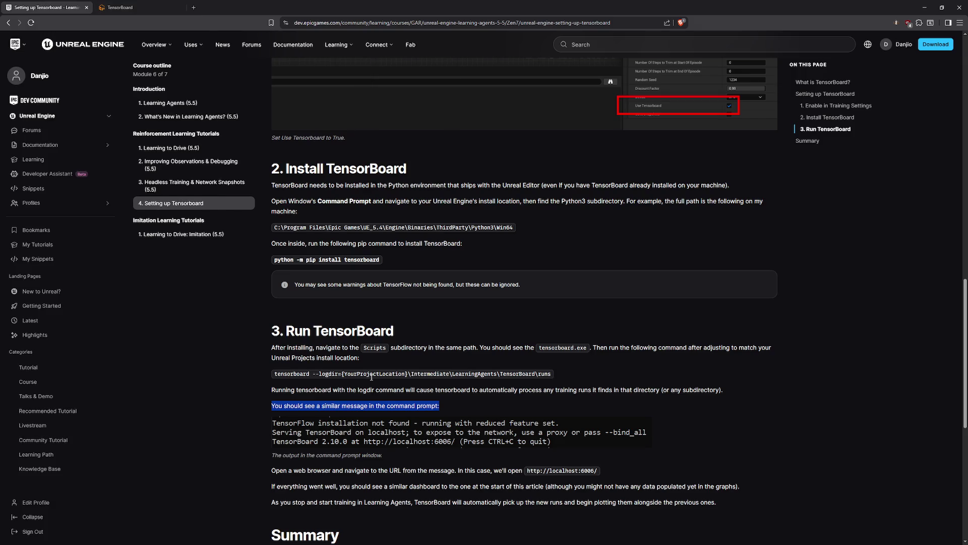
scroll(309, 401, down, 4)
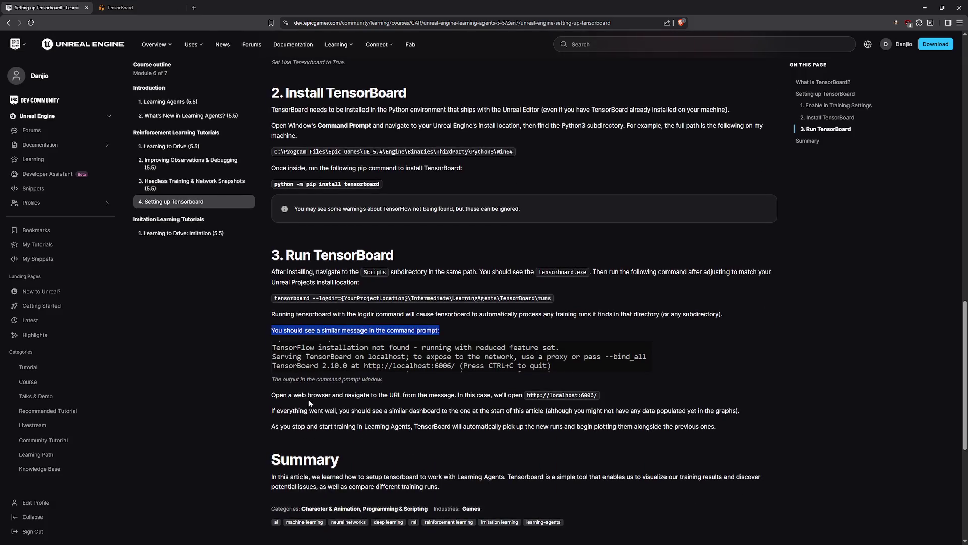
scroll(129, 187, up, 3)
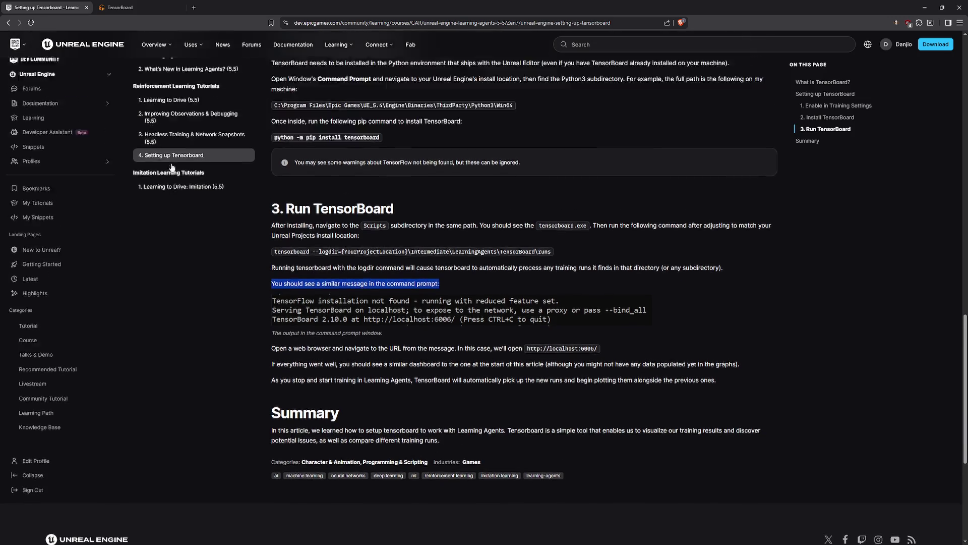
click(192, 234)
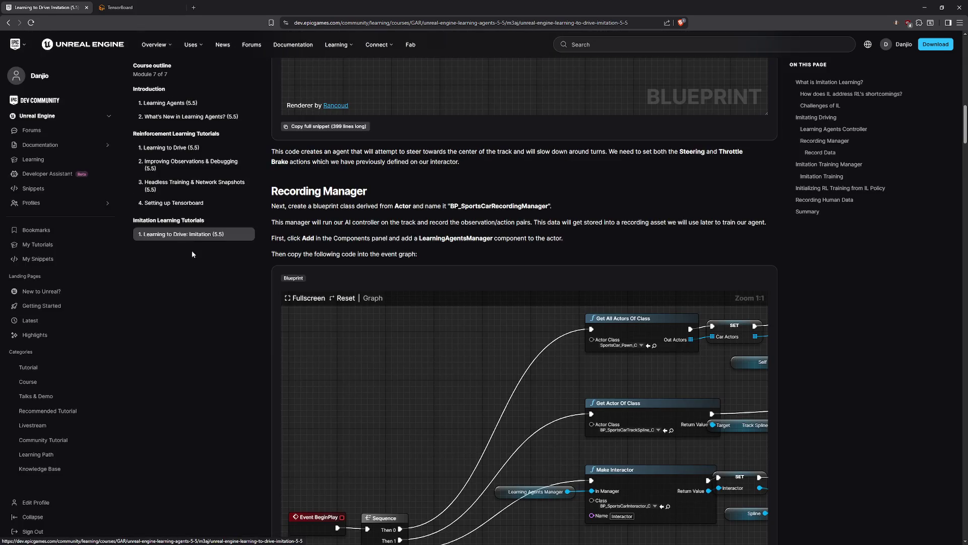
Scroll to the Begin/End Recording blueprints, then shrink the browser over the Unreal editor and close the tutorial.
scroll(193, 260, down, 3)
scroll(193, 258, down, 15)
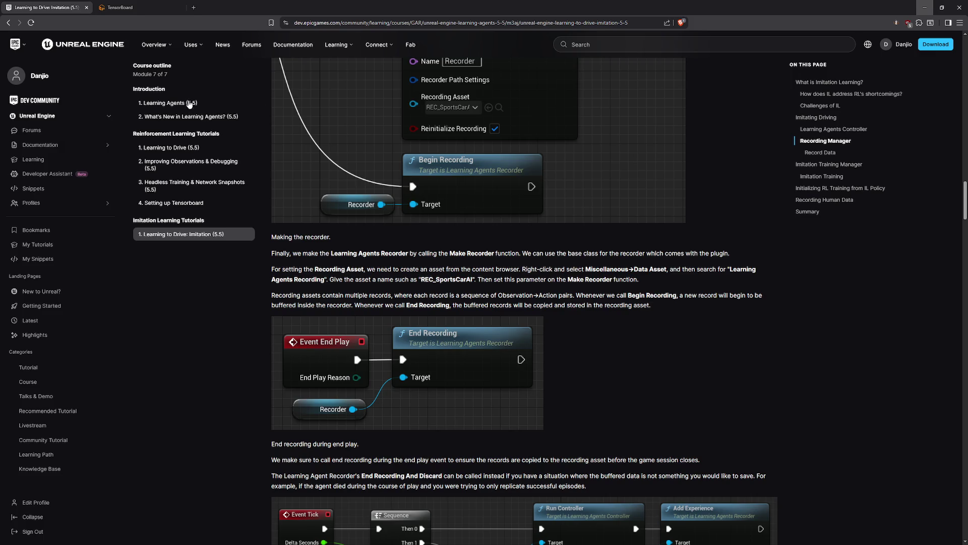
mouse_move(484, 8)
mouse_down()
mouse_move(452, 127)
mouse_move(639, 202)
mouse_move(546, 390)
mouse_move(546, 176)
mouse_move(486, 211)
mouse_up()
click(393, 176)
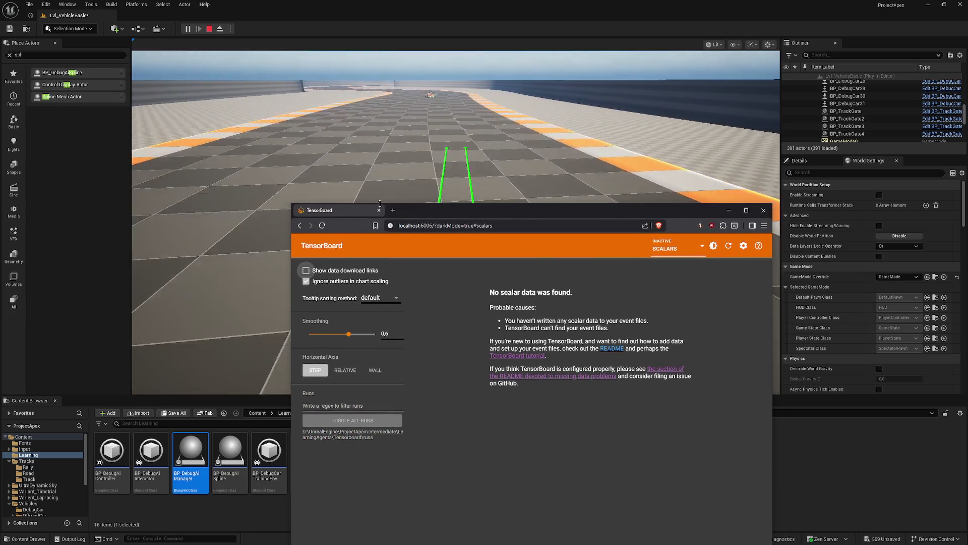
In a new tab, enter 'word' in the address bar and go to wordsalad.online.
key(ctrl+t)
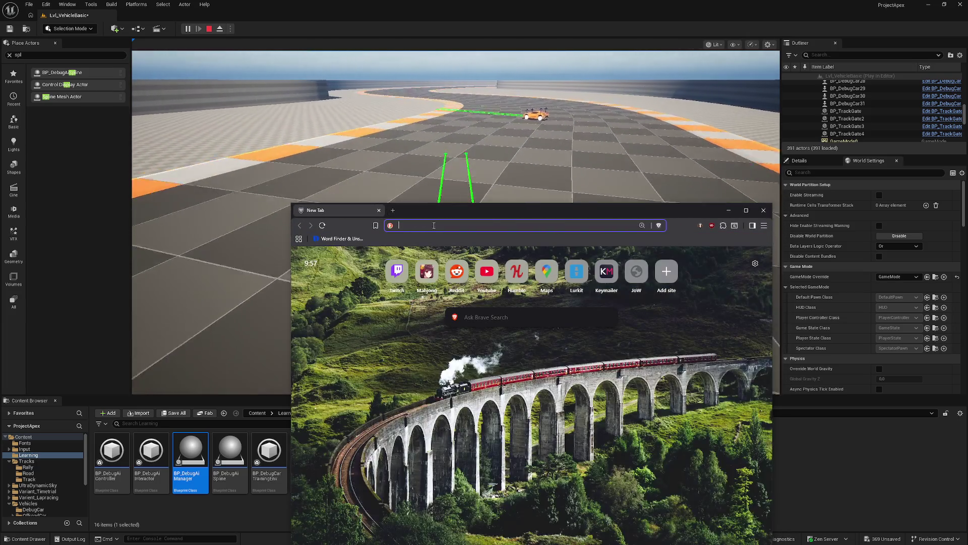
text(worel)
key(BackSpace)
key(BackSpace)
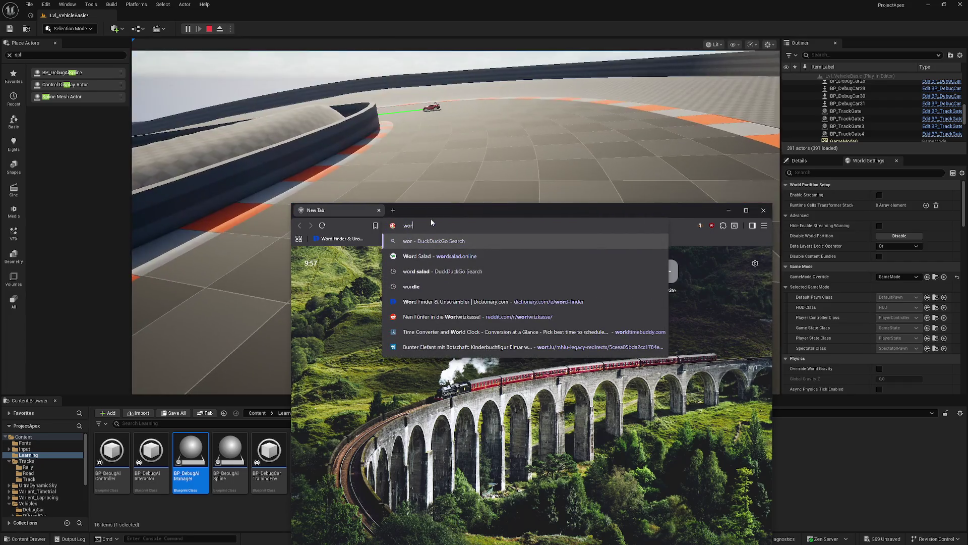
text(d)
click(482, 242)
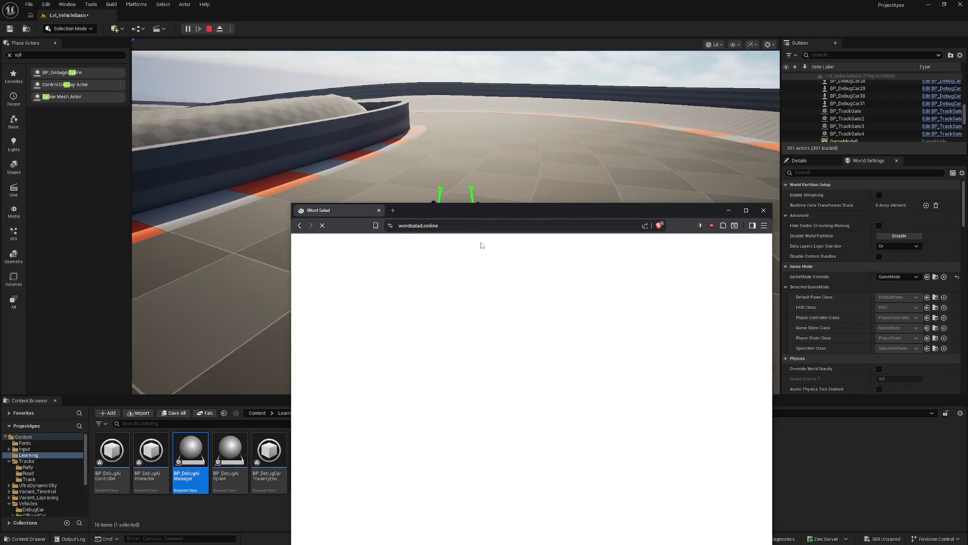
Place Word Salad beside the game view and find CHUCK, WORK, WORM and SHED.
mouse_move(480, 216)
mouse_down()
mouse_move(663, 147)
mouse_move(780, 185)
mouse_move(814, 234)
mouse_move(805, 240)
mouse_up()
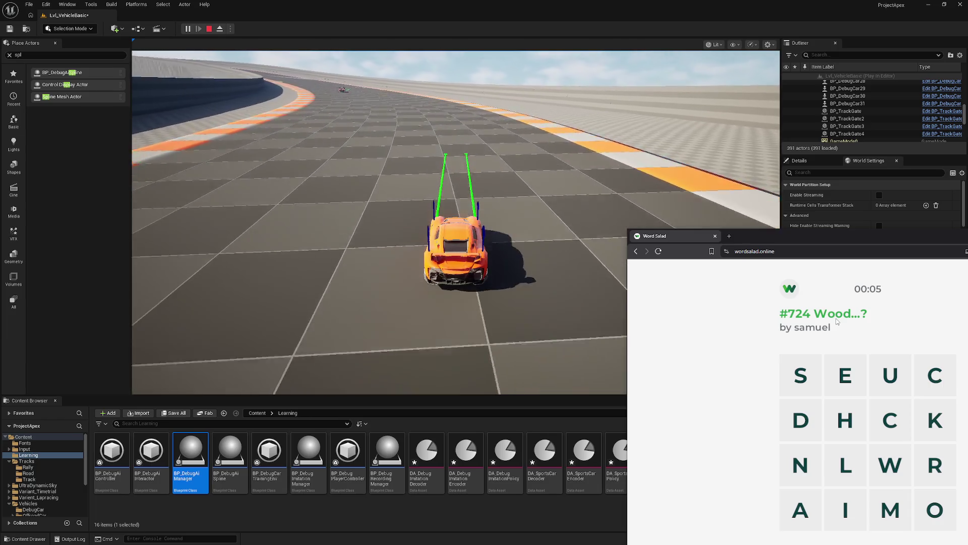
mouse_move(883, 429)
mouse_down()
mouse_move(890, 399)
mouse_move(935, 376)
mouse_move(935, 420)
mouse_up()
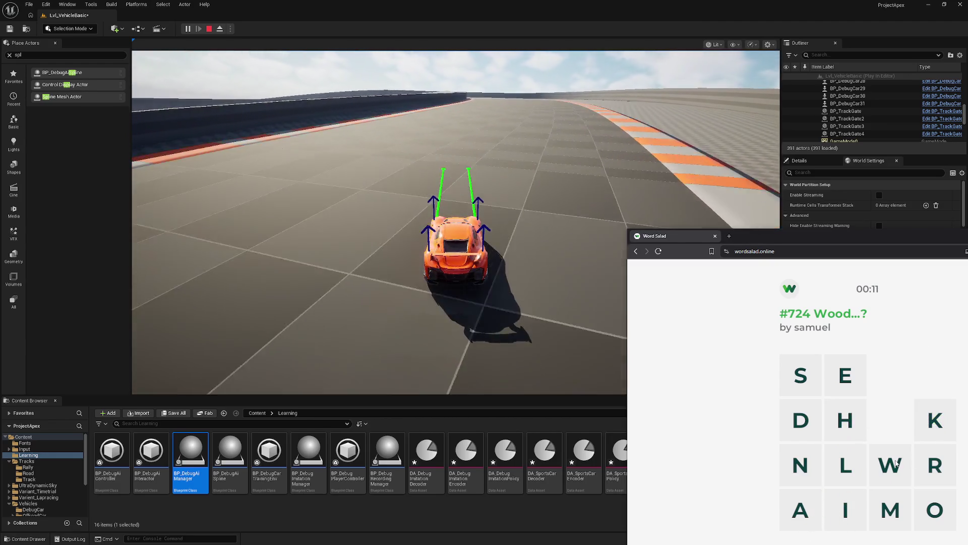
drag(890, 465, 935, 406)
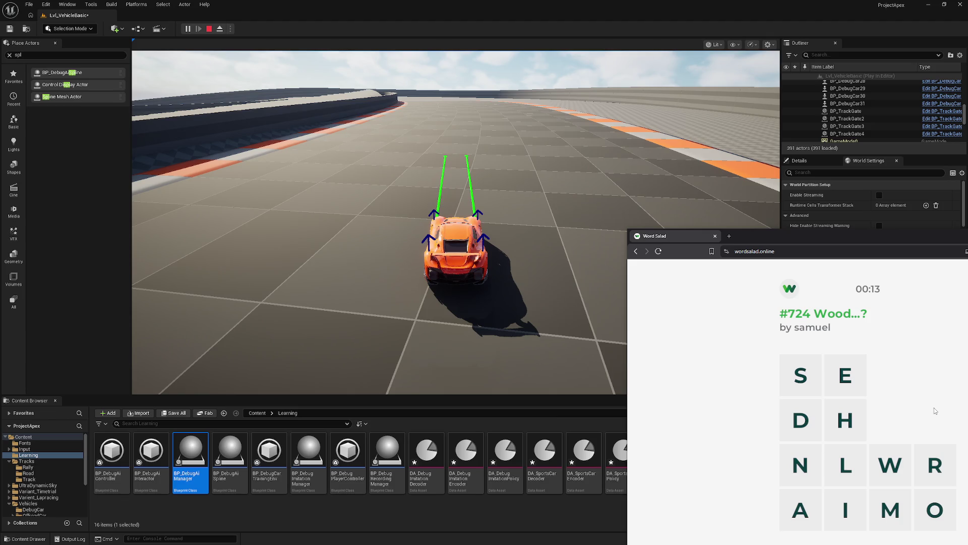
drag(890, 465, 883, 524)
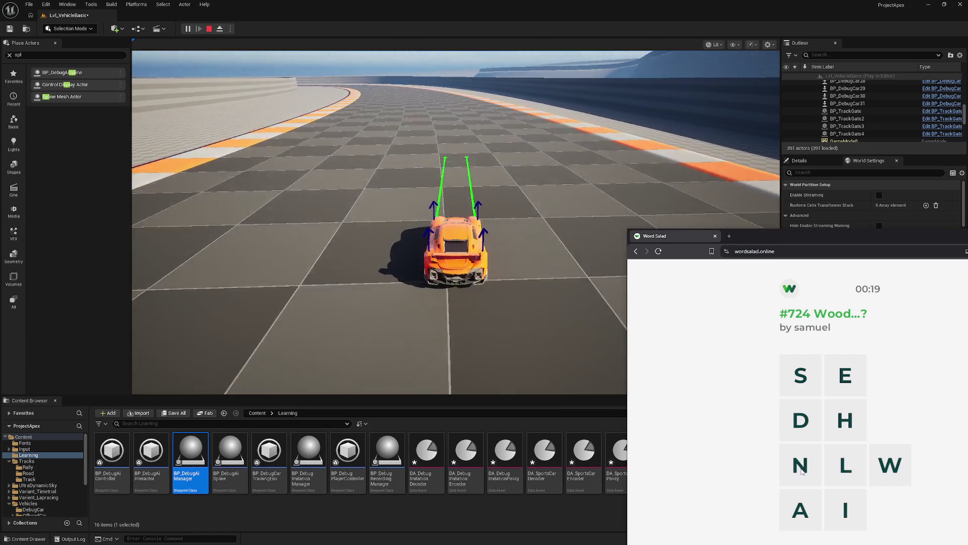
mouse_move(802, 470)
mouse_down()
mouse_move(801, 506)
mouse_move(846, 510)
mouse_move(798, 469)
mouse_up()
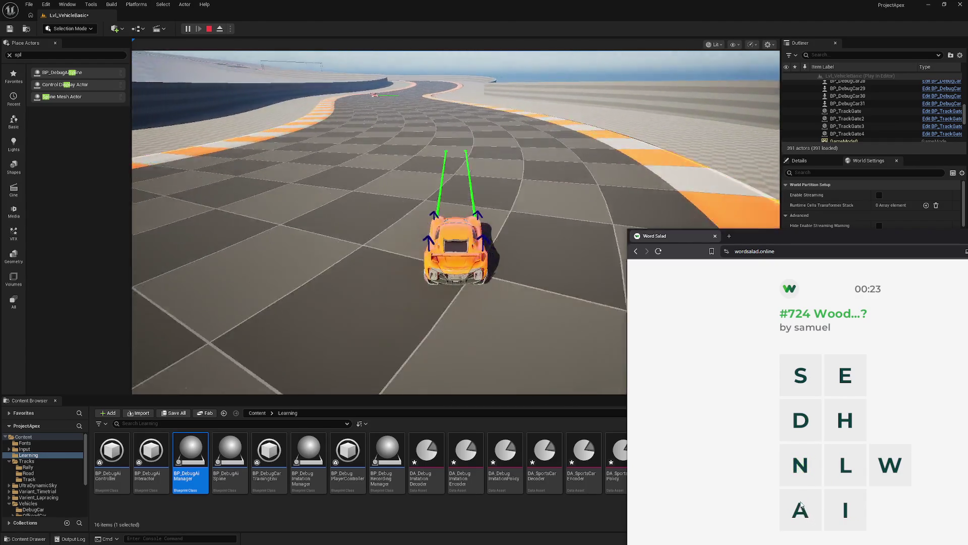
mouse_move(801, 375)
mouse_down()
mouse_move(845, 420)
mouse_move(799, 421)
mouse_up()
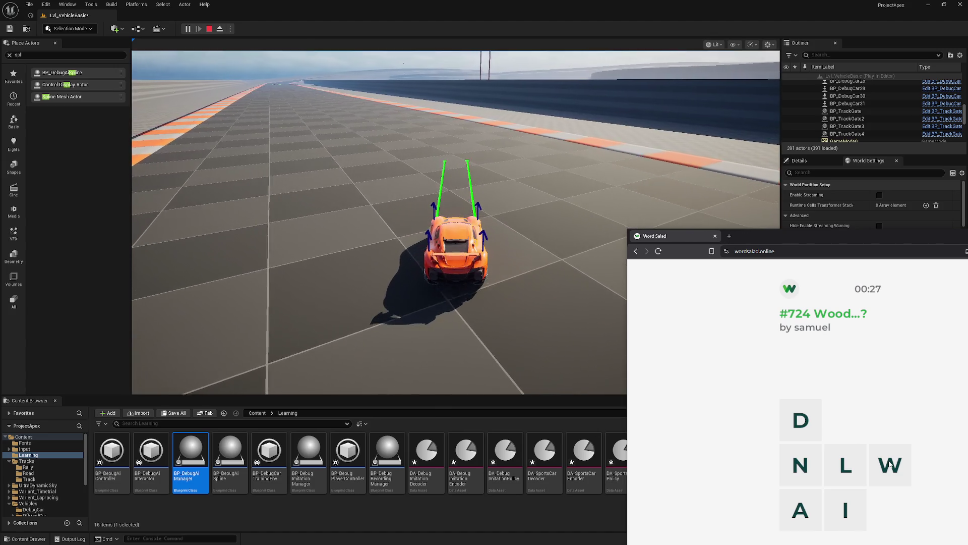
Find LAND and WIND to finish puzzle #724, then start puzzle #723.
drag(831, 237, 835, 192)
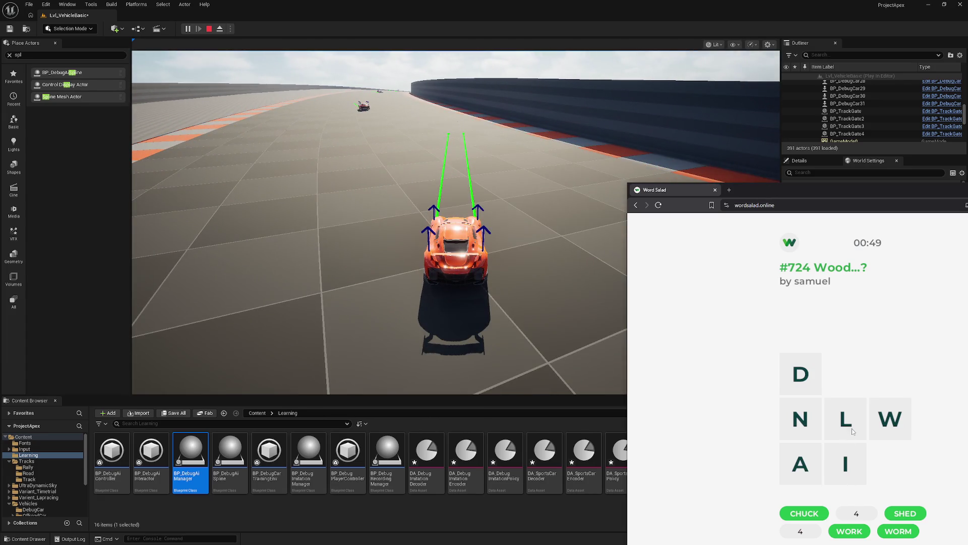
mouse_move(849, 419)
mouse_down()
mouse_move(802, 461)
mouse_move(800, 374)
mouse_up()
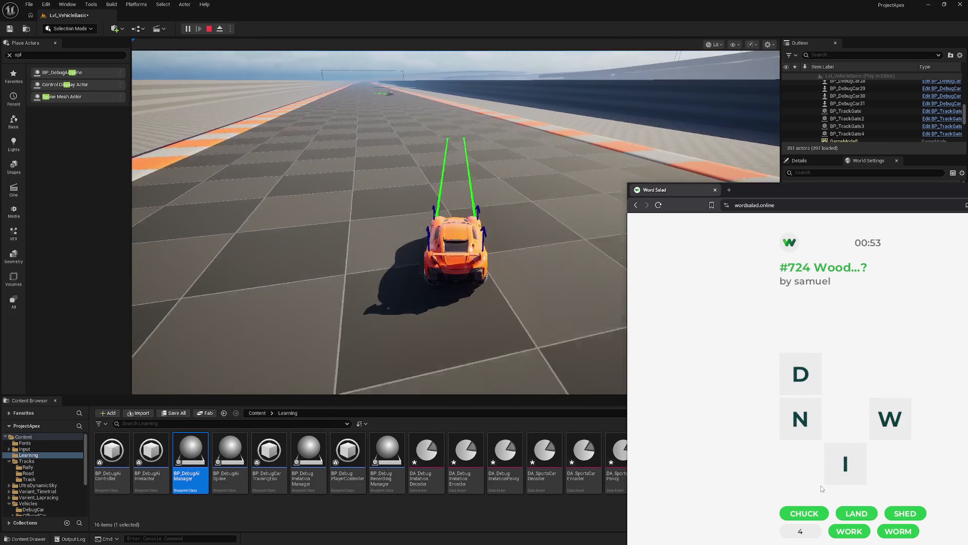
mouse_move(890, 419)
mouse_down()
mouse_move(850, 467)
mouse_move(800, 374)
mouse_up()
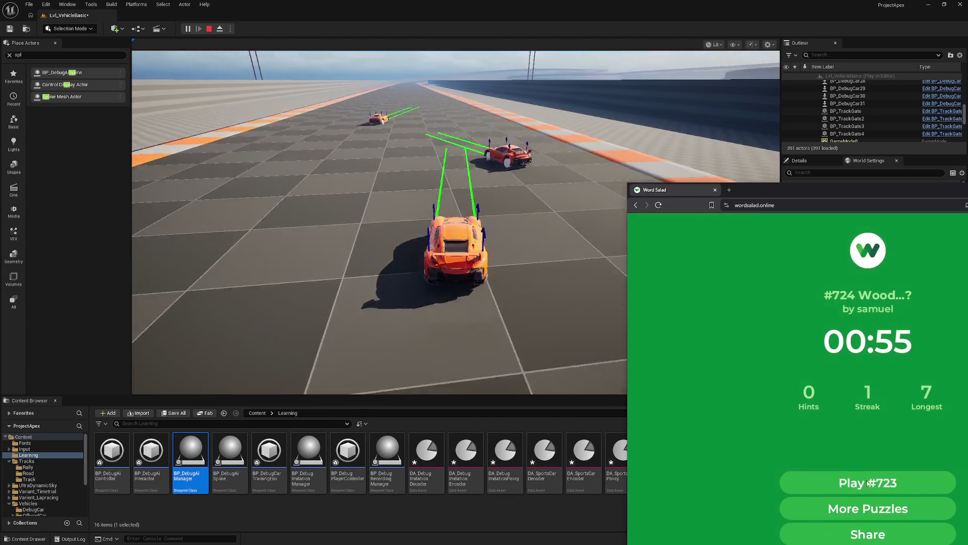
click(868, 483)
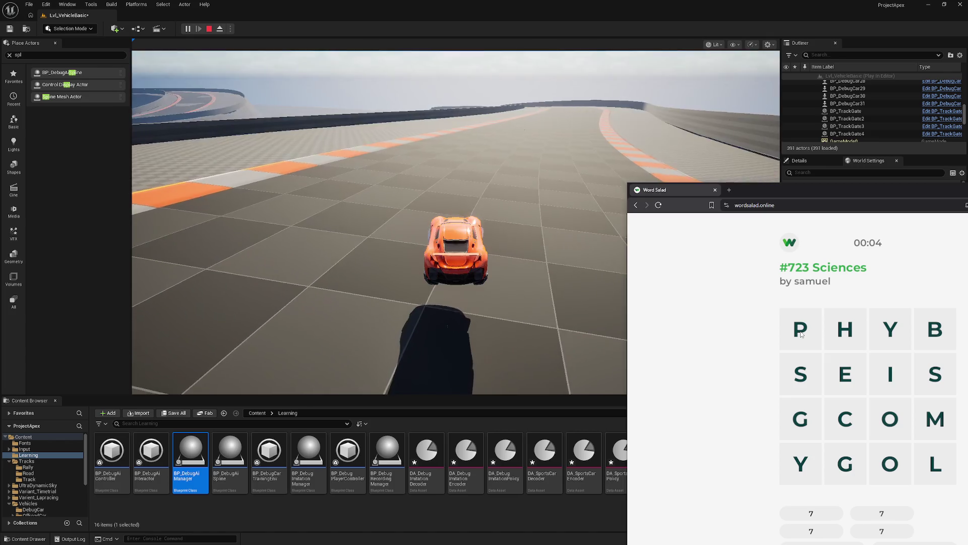
Trace PHYSICS, GEOLOGY, ECOLOGY, BIOLOGY and SEISMOLOGY to solve Sciences, then start puzzle #722.
mouse_move(802, 334)
mouse_down()
mouse_move(845, 329)
mouse_move(913, 353)
mouse_move(855, 417)
mouse_move(798, 376)
mouse_up()
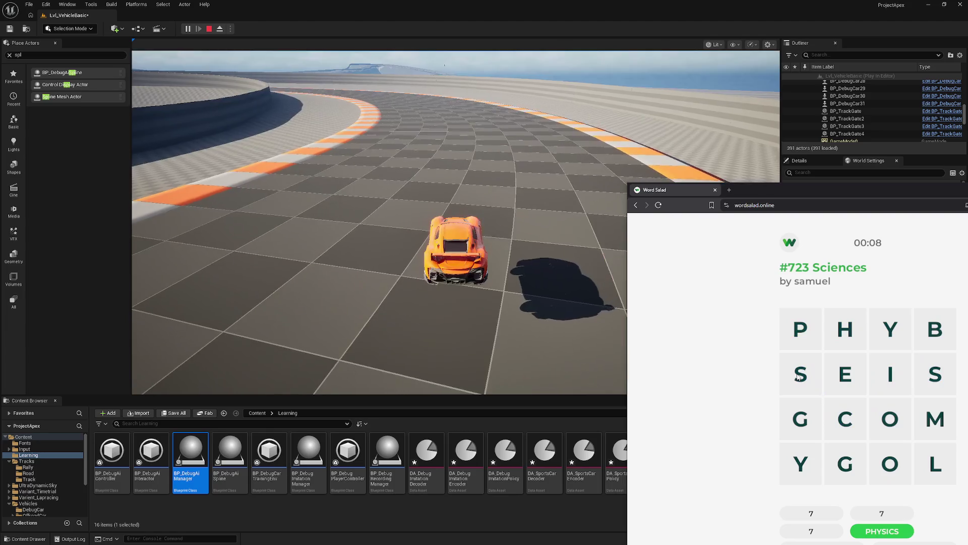
mouse_move(803, 422)
mouse_down()
mouse_move(831, 388)
mouse_move(902, 435)
mouse_move(828, 475)
mouse_move(802, 464)
mouse_up()
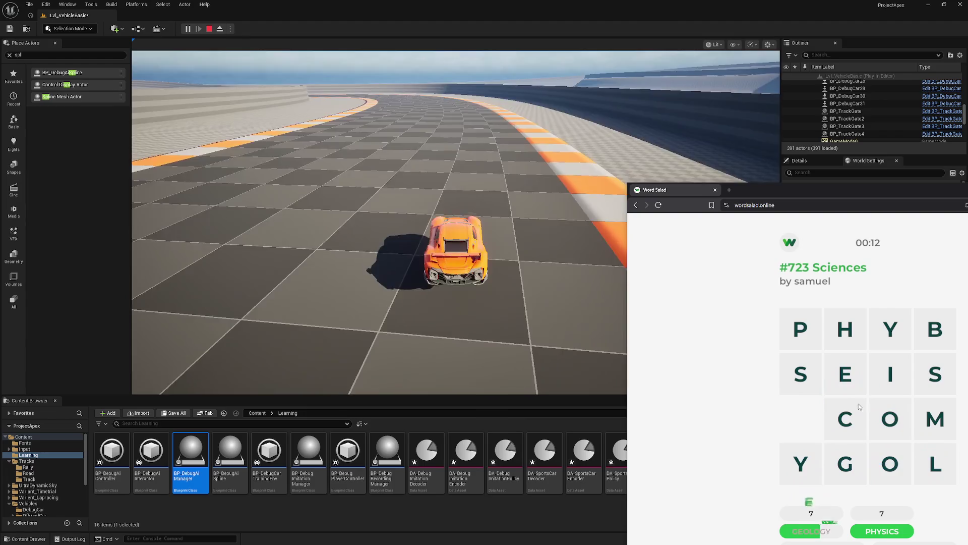
mouse_move(845, 374)
mouse_down()
mouse_move(845, 419)
mouse_move(931, 467)
mouse_move(784, 474)
mouse_up()
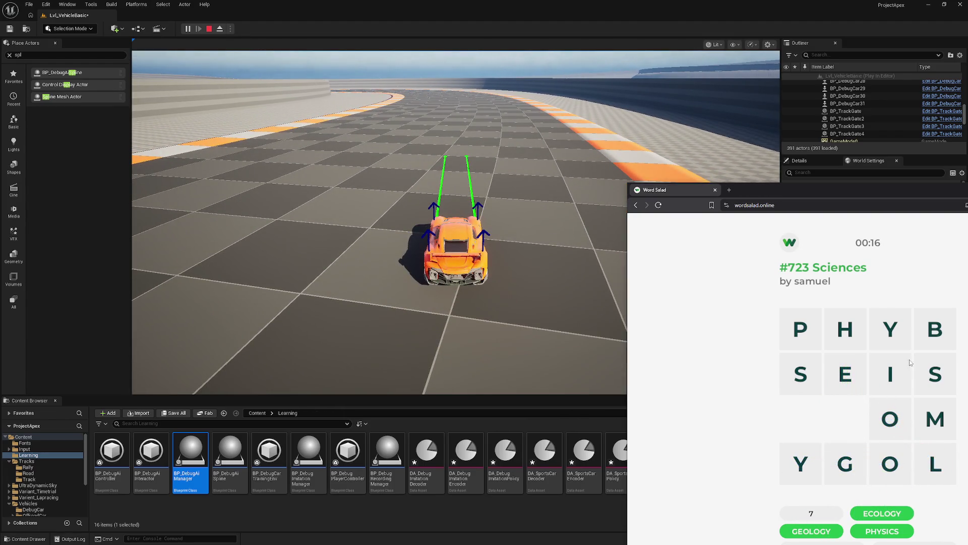
mouse_move(935, 330)
mouse_down()
mouse_move(901, 359)
mouse_move(893, 424)
mouse_move(786, 477)
mouse_up()
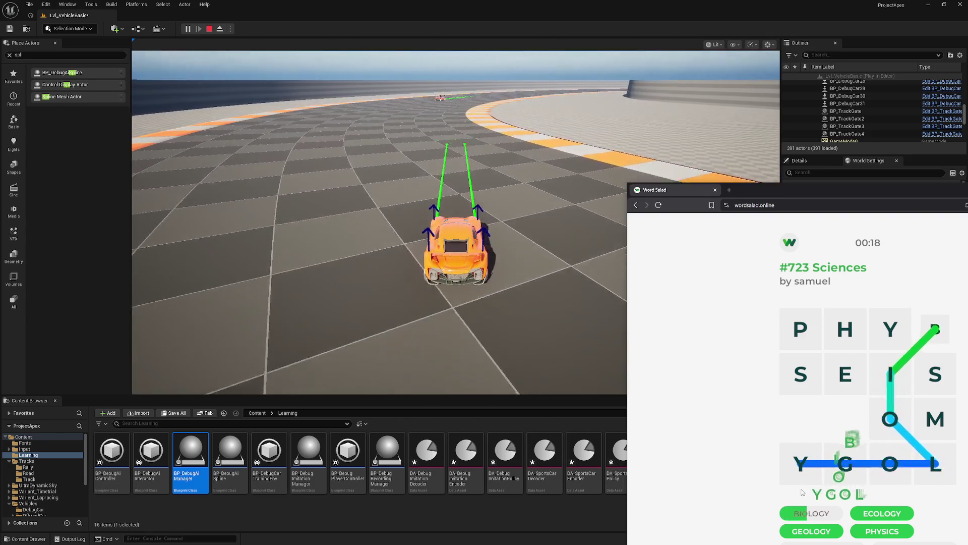
mouse_move(801, 329)
mouse_down()
mouse_move(890, 330)
mouse_move(933, 373)
mouse_move(933, 462)
mouse_move(809, 475)
mouse_up()
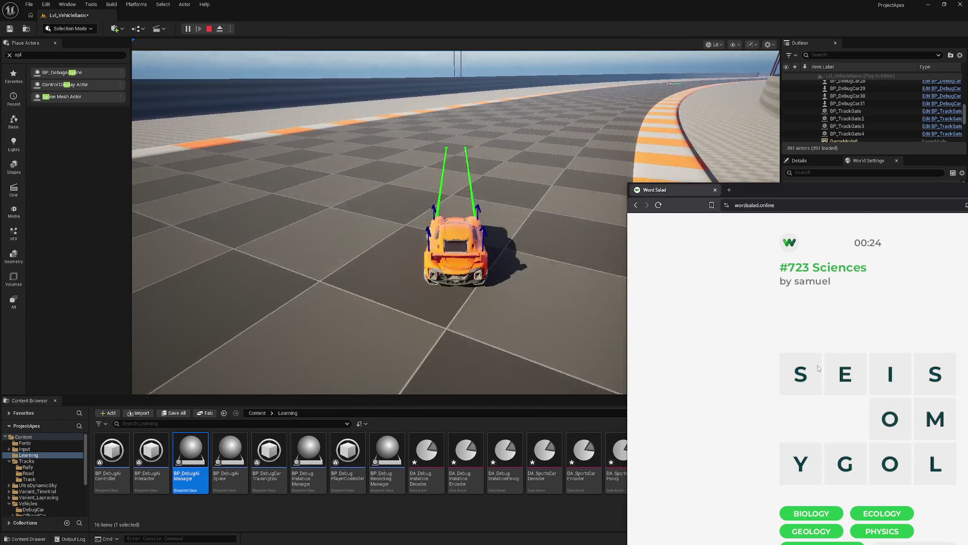
mouse_move(818, 365)
mouse_down()
mouse_move(909, 381)
mouse_move(897, 420)
mouse_move(803, 464)
mouse_up()
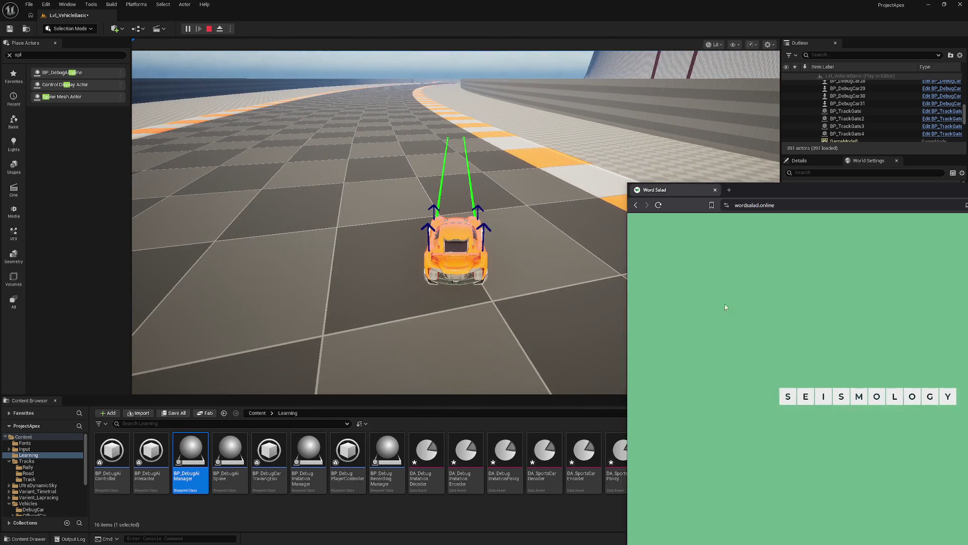
drag(799, 192, 791, 149)
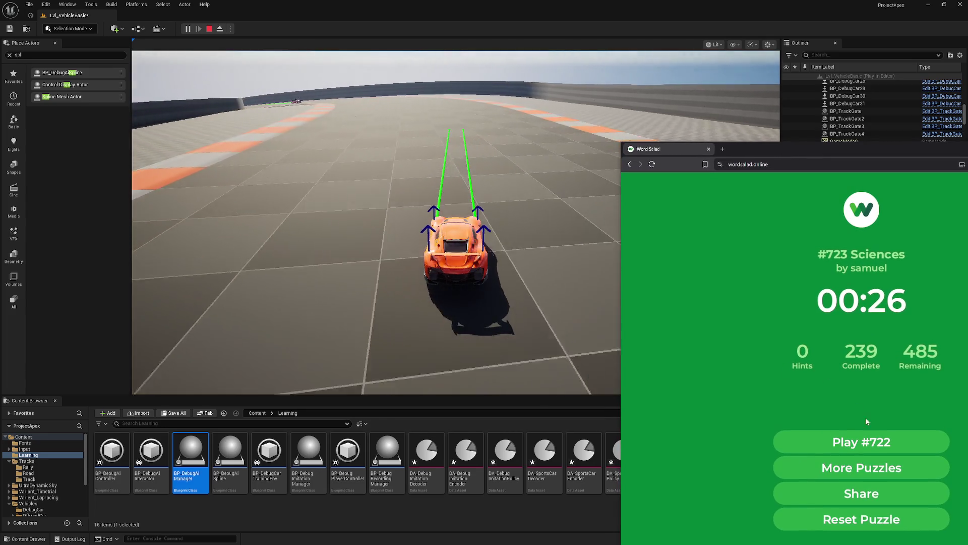
click(863, 442)
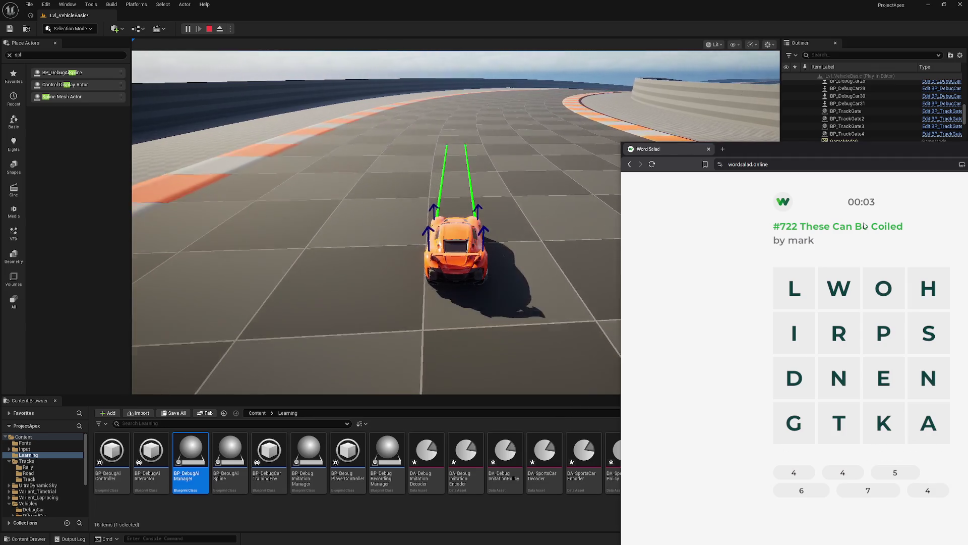
Find SNAKE and WIRE, abandoning attempts starting with L and SHORE.
mouse_move(928, 330)
mouse_down()
mouse_move(928, 353)
mouse_move(885, 423)
mouse_move(884, 379)
mouse_up()
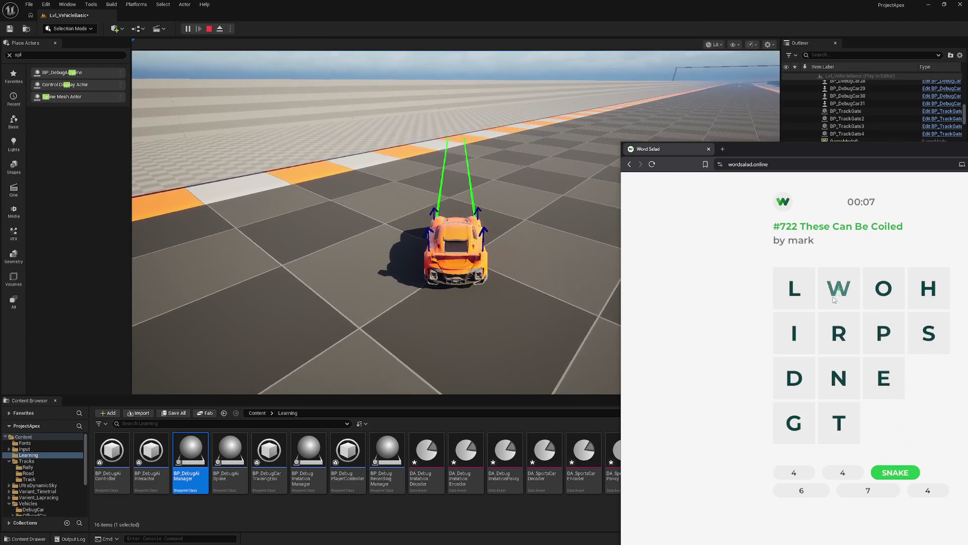
mouse_move(839, 288)
mouse_down()
mouse_move(842, 333)
mouse_move(883, 379)
mouse_up()
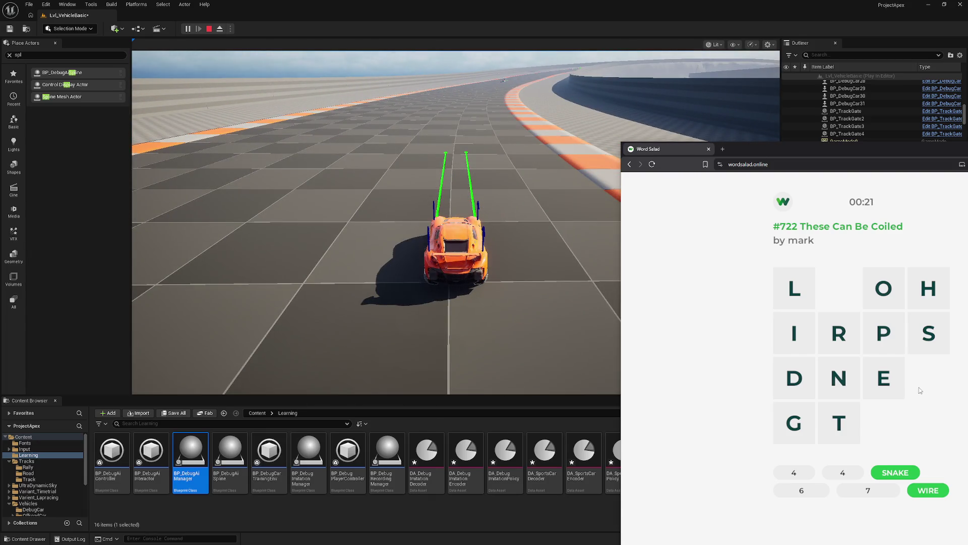
mouse_move(803, 295)
mouse_down()
mouse_move(794, 330)
mouse_move(884, 378)
mouse_move(794, 300)
mouse_move(785, 304)
mouse_move(867, 338)
mouse_move(891, 299)
mouse_move(884, 290)
mouse_move(843, 329)
mouse_move(883, 381)
mouse_up()
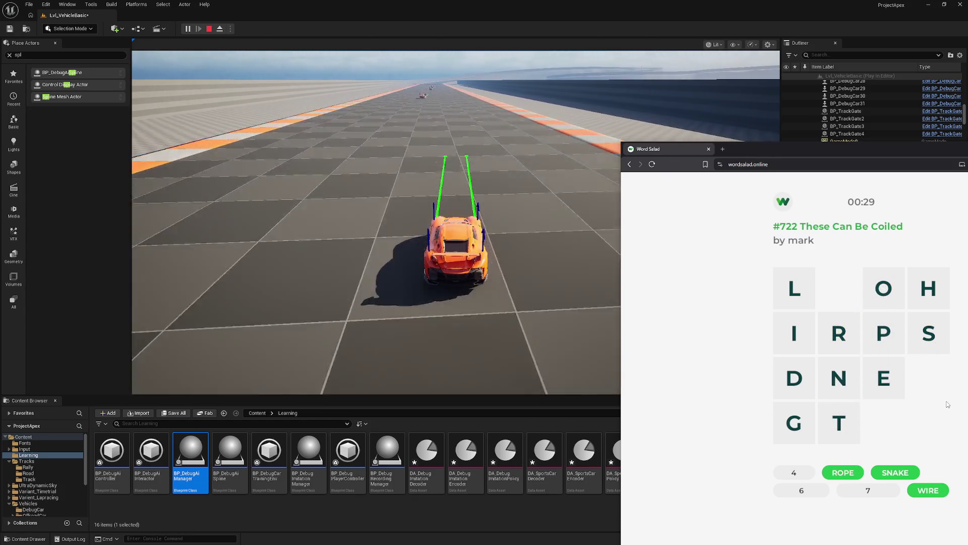
mouse_move(931, 336)
mouse_down()
mouse_move(928, 290)
mouse_move(884, 290)
mouse_move(932, 337)
mouse_move(929, 285)
mouse_move(884, 290)
mouse_move(894, 386)
mouse_move(842, 336)
mouse_move(897, 287)
mouse_up()
drag(897, 287, 918, 391)
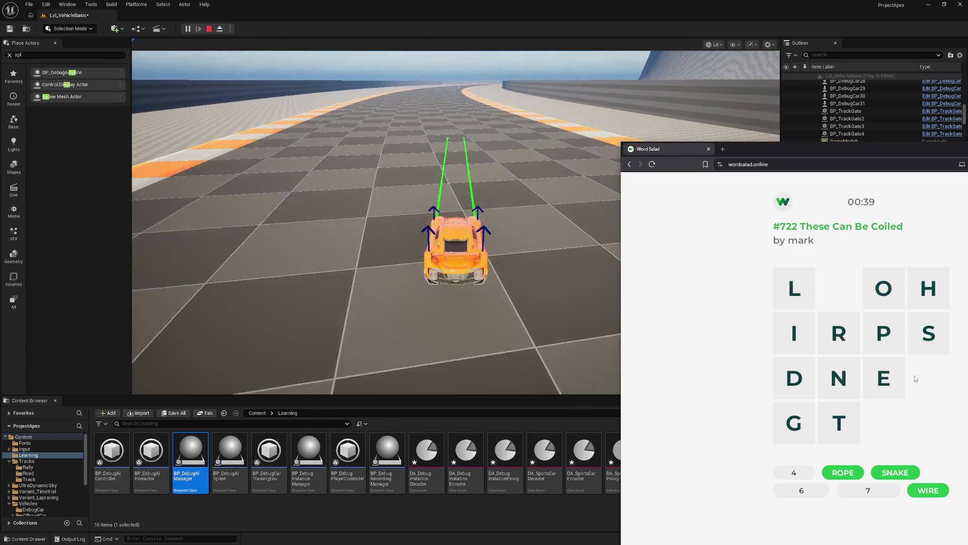
Find HOSE, SPRING and TENDRIL to solve puzzle #722, then start puzzle #484.
mouse_move(930, 334)
mouse_down()
mouse_move(928, 289)
mouse_move(883, 289)
mouse_move(884, 378)
mouse_up()
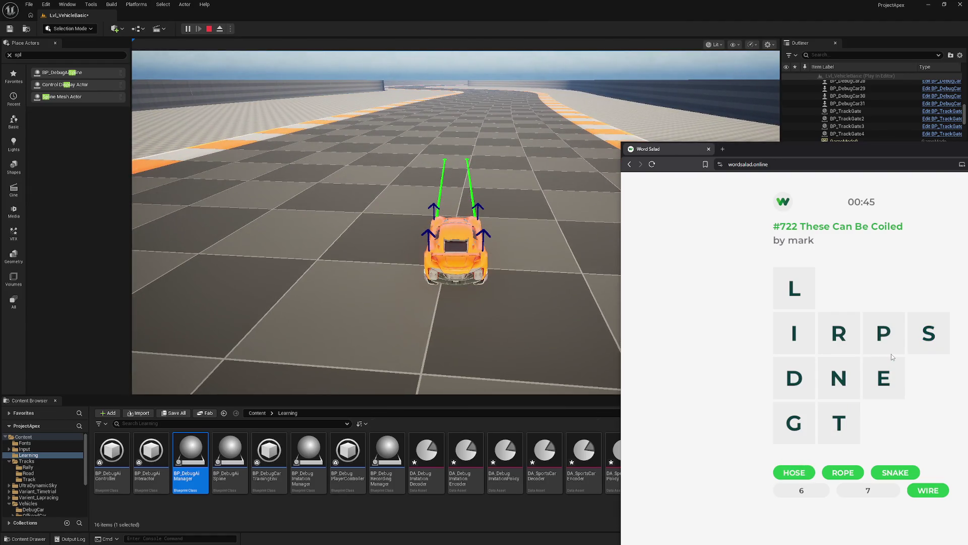
mouse_move(930, 334)
mouse_down()
mouse_move(793, 339)
mouse_move(839, 378)
mouse_move(815, 415)
mouse_up()
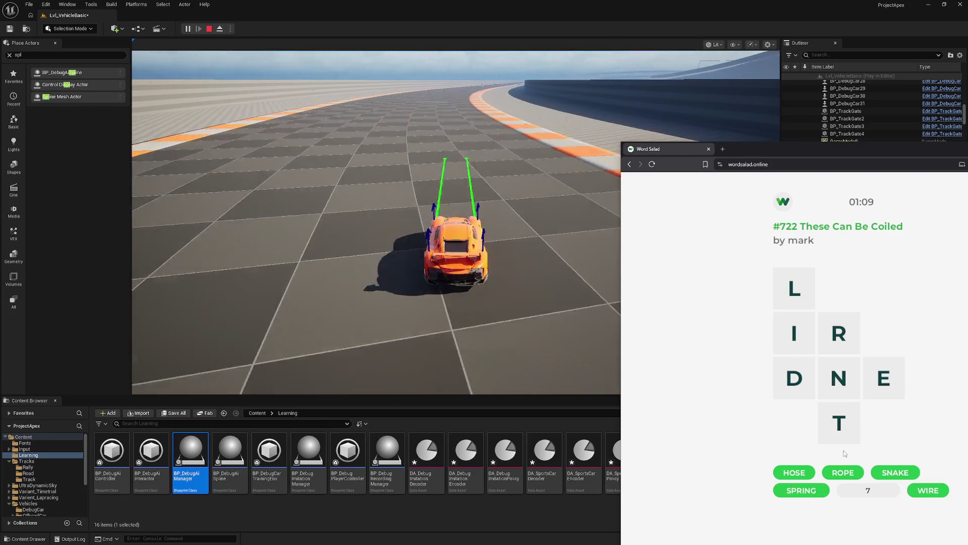
mouse_move(829, 426)
mouse_down()
mouse_move(864, 395)
mouse_move(814, 378)
mouse_move(795, 289)
mouse_up()
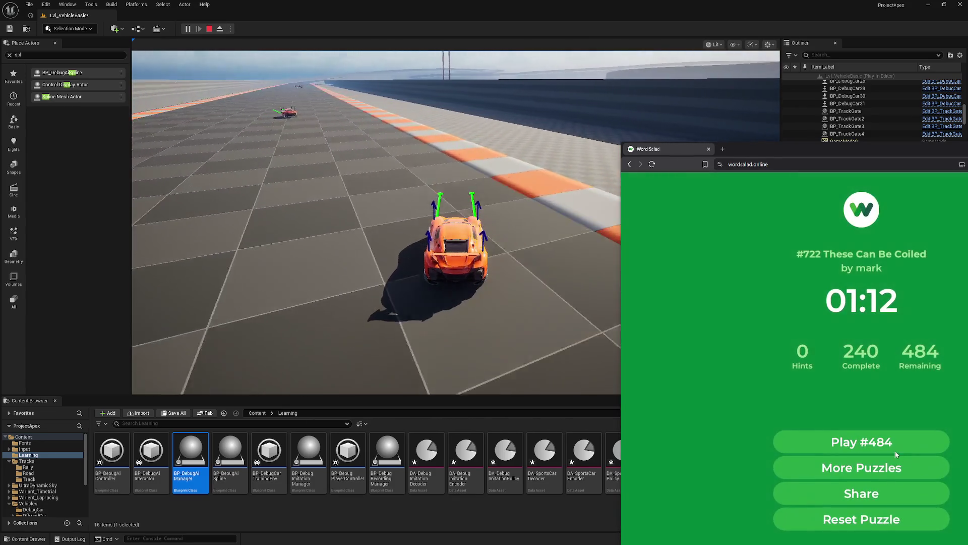
click(892, 446)
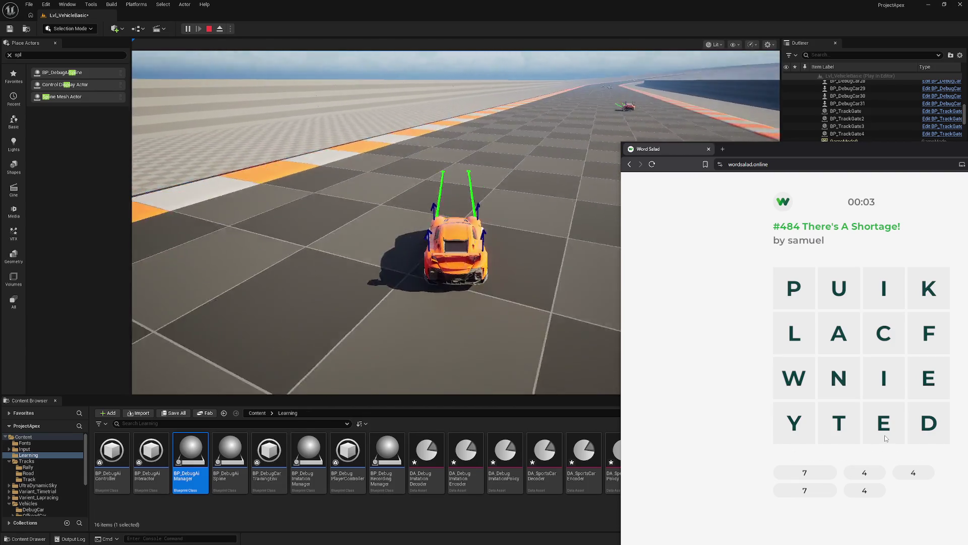
Try PUCK and words through P, L, A, N, I until LACK is accepted.
drag(809, 289, 898, 311)
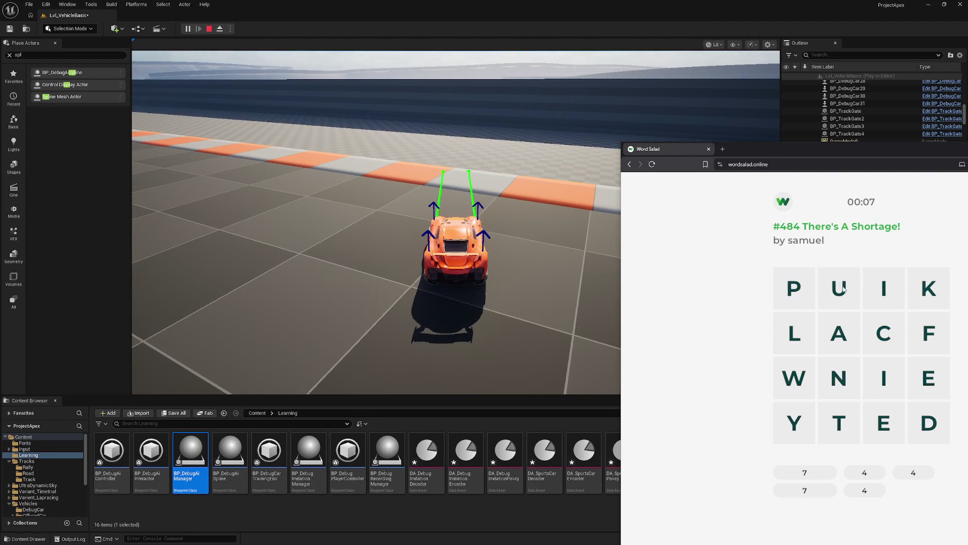
mouse_move(798, 331)
mouse_down()
mouse_move(913, 329)
mouse_move(926, 308)
mouse_move(875, 337)
mouse_move(934, 338)
mouse_up()
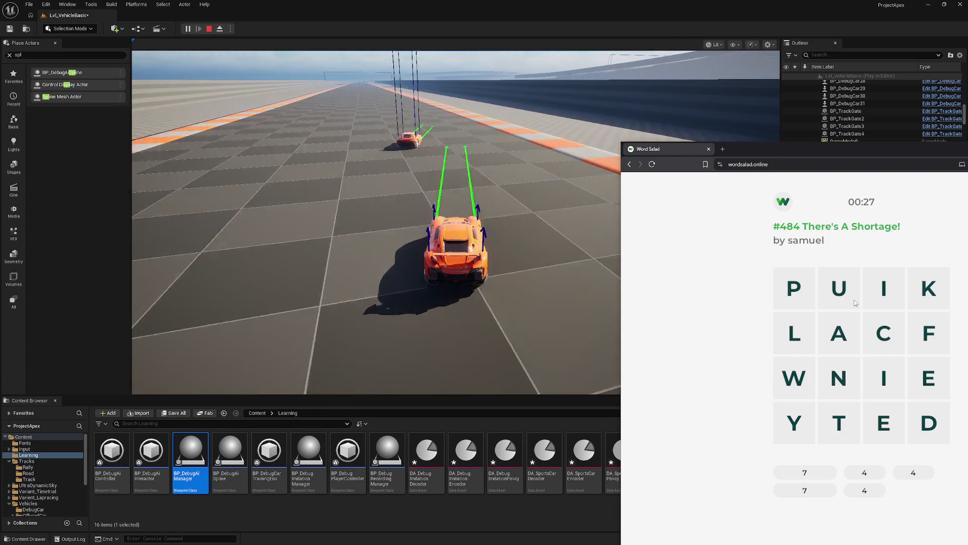
mouse_move(790, 292)
mouse_down()
mouse_move(795, 334)
mouse_move(886, 388)
mouse_move(880, 380)
mouse_move(859, 370)
mouse_move(883, 419)
mouse_move(783, 299)
mouse_move(794, 333)
mouse_move(884, 333)
mouse_move(931, 290)
mouse_move(795, 333)
mouse_move(928, 297)
mouse_up()
mouse_move(795, 333)
mouse_down()
mouse_move(883, 333)
mouse_move(929, 291)
mouse_up()
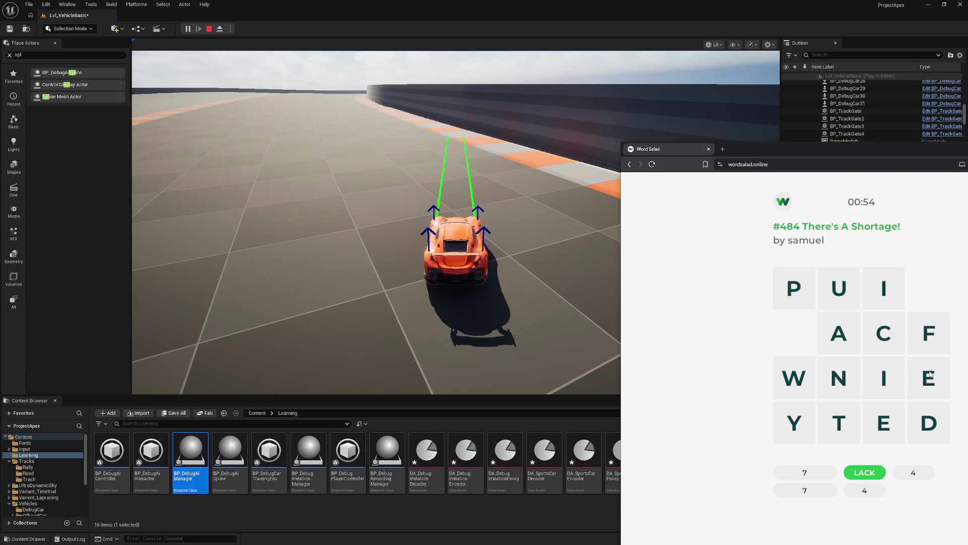
mouse_move(795, 288)
mouse_down()
mouse_move(837, 344)
mouse_move(891, 344)
mouse_move(870, 378)
mouse_move(852, 382)
mouse_move(911, 392)
mouse_move(929, 384)
mouse_move(929, 423)
mouse_up()
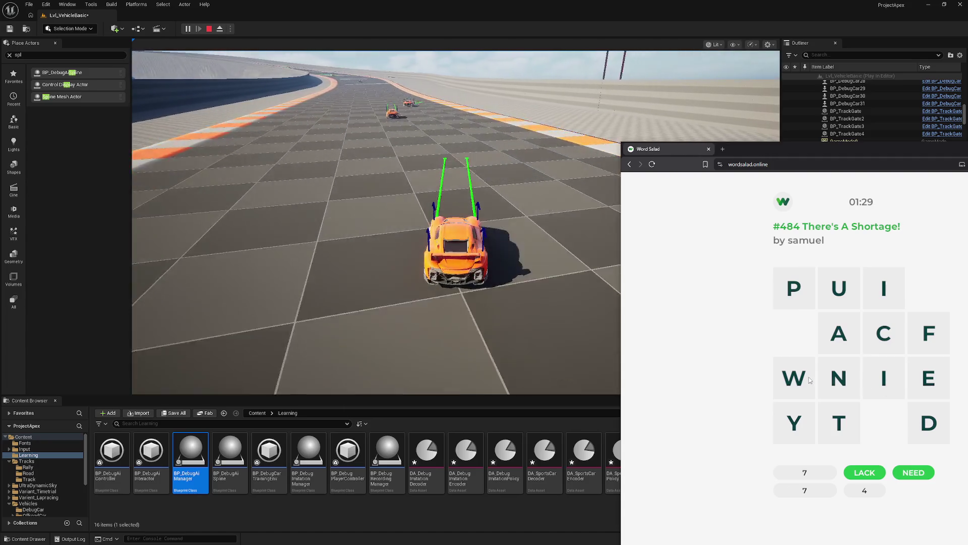
Find WANT, DEFICIT and the final word to complete puzzle #484, then start #483.
mouse_move(805, 380)
mouse_down()
mouse_move(841, 397)
mouse_move(822, 420)
mouse_up()
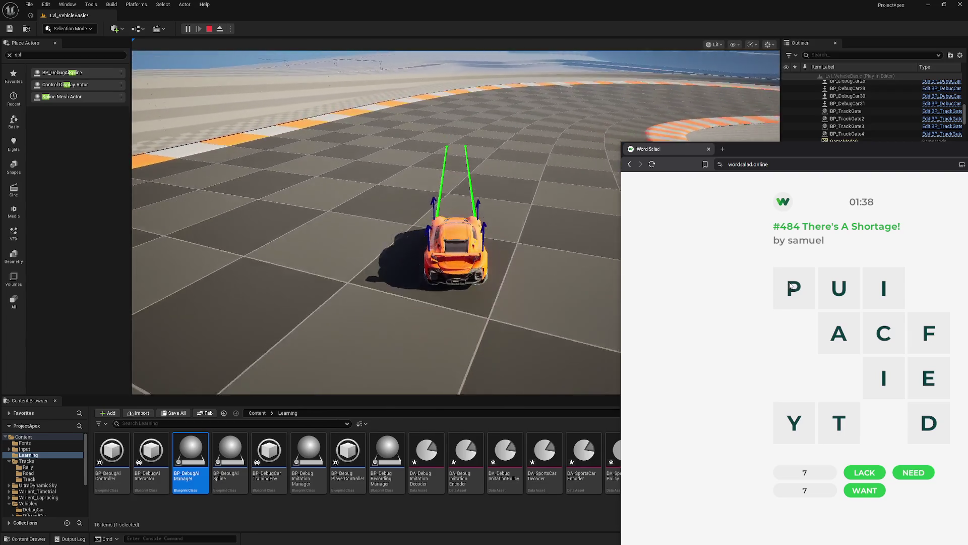
mouse_move(794, 286)
mouse_down()
mouse_move(884, 333)
mouse_move(923, 323)
mouse_move(895, 387)
mouse_move(928, 378)
mouse_move(929, 423)
mouse_up()
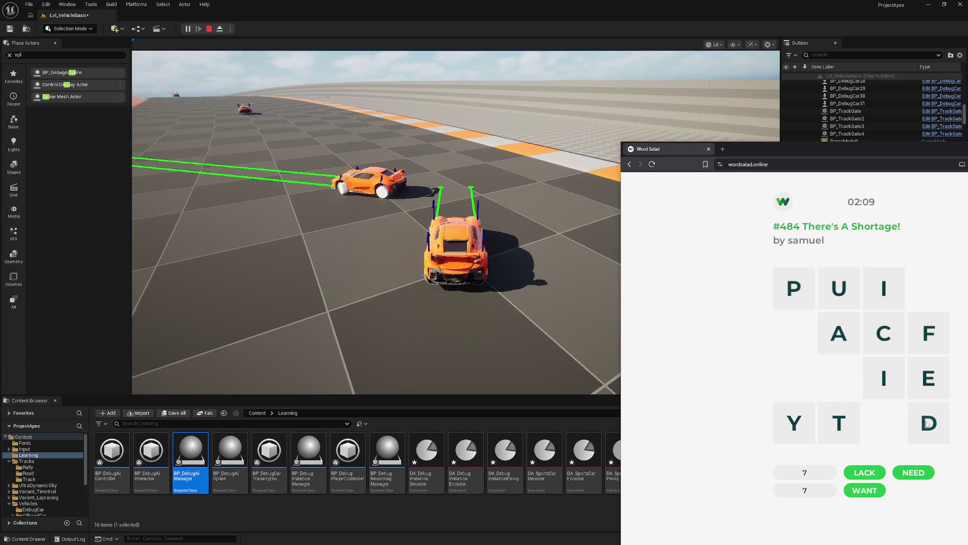
mouse_move(927, 424)
mouse_down()
mouse_move(891, 298)
mouse_move(884, 334)
mouse_move(837, 421)
mouse_up()
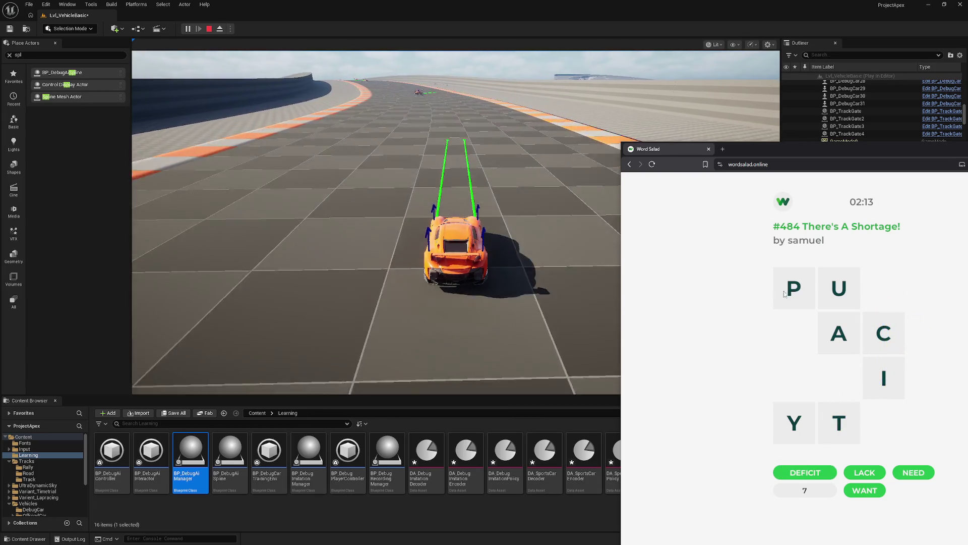
mouse_move(791, 300)
mouse_down()
mouse_move(839, 287)
mouse_move(893, 365)
mouse_move(839, 423)
mouse_move(794, 423)
mouse_up()
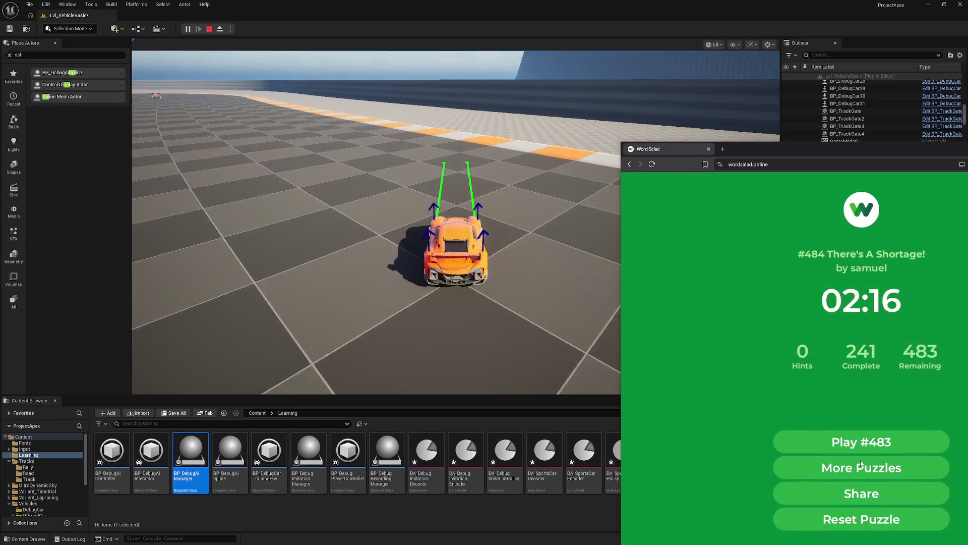
click(875, 447)
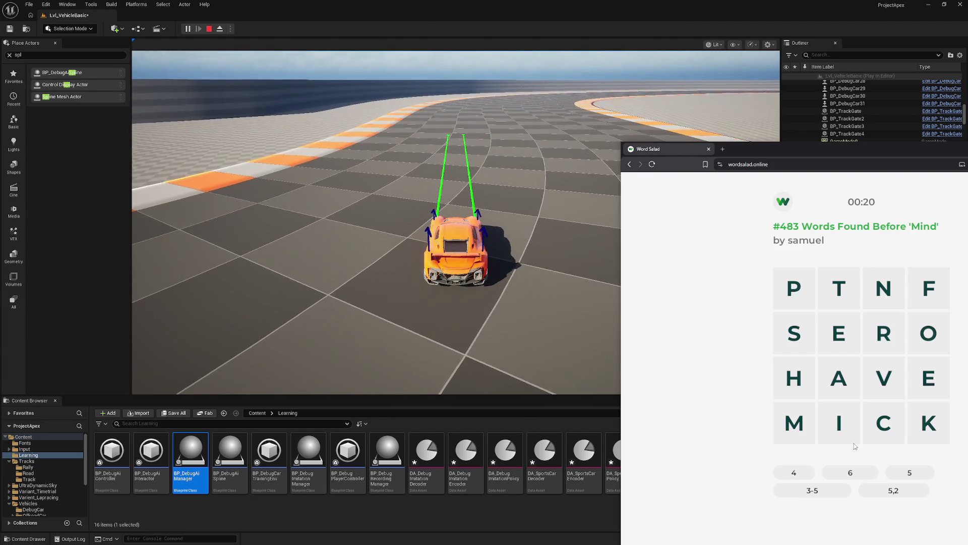
Find MASTER, try a word through P, E, R, V, then trace PEACE OF.
mouse_move(792, 427)
mouse_down()
mouse_move(819, 410)
mouse_move(806, 346)
mouse_move(847, 306)
mouse_move(884, 333)
mouse_up()
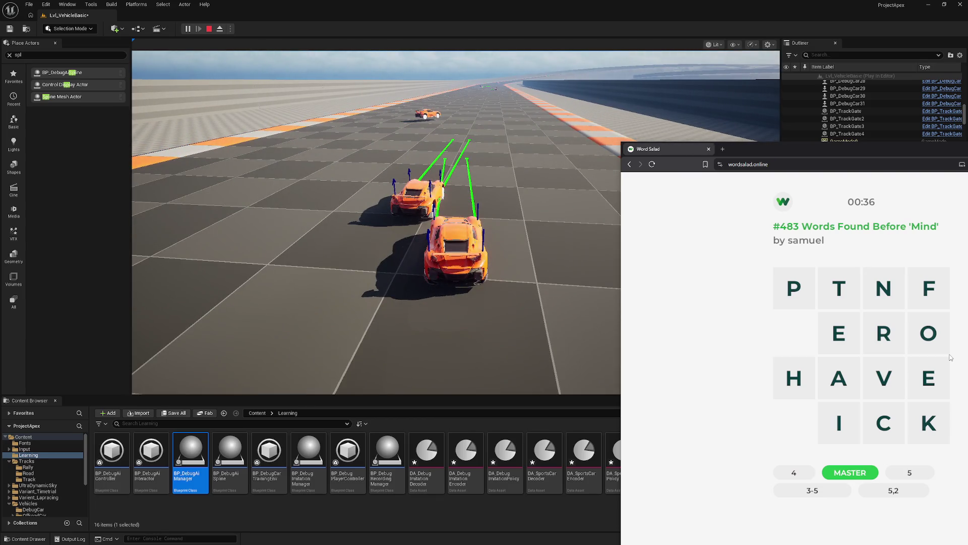
mouse_move(793, 288)
mouse_down()
mouse_move(857, 337)
mouse_move(888, 386)
mouse_up()
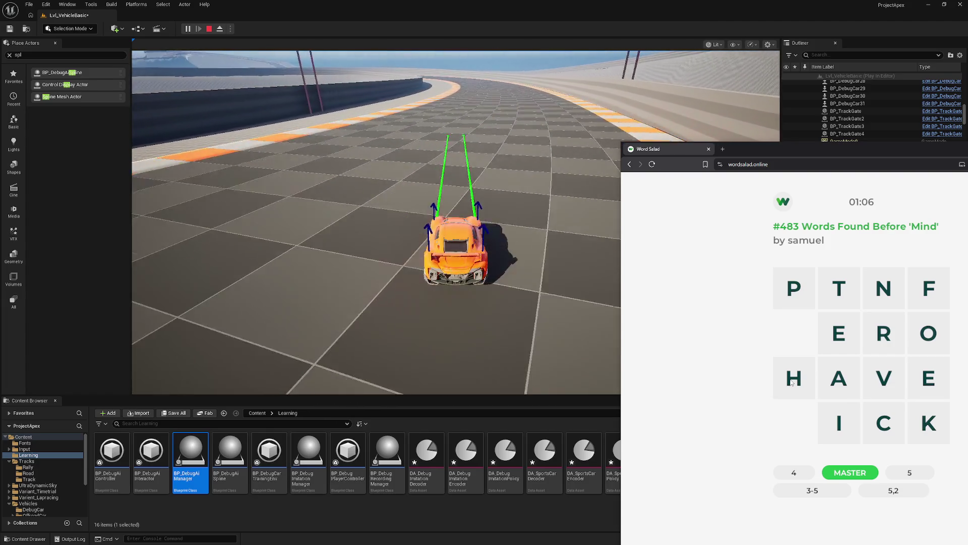
mouse_move(793, 293)
mouse_down()
mouse_move(884, 422)
mouse_move(929, 378)
mouse_move(928, 290)
mouse_up()
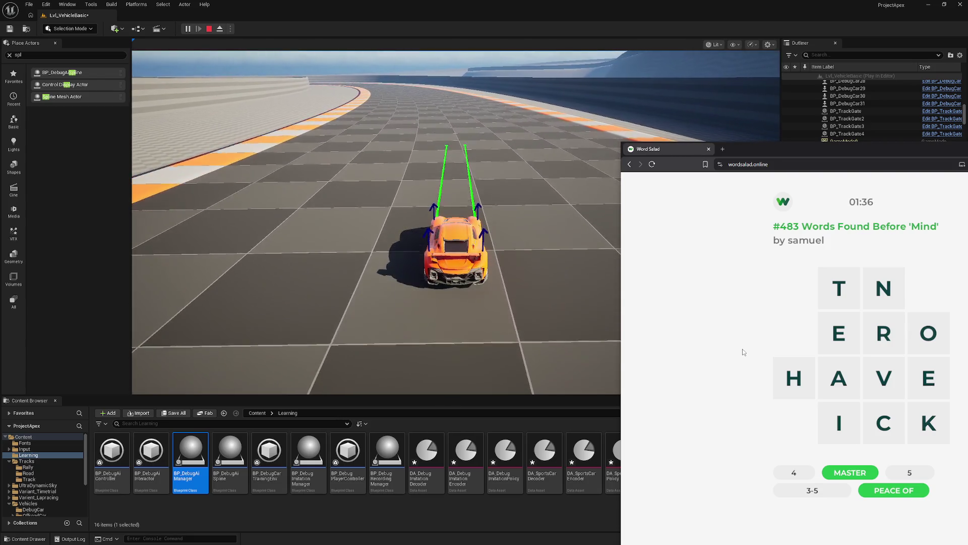
Find HIVE and try words through O-N-E and R-A-C-E.
mouse_move(789, 379)
mouse_down()
mouse_move(851, 410)
mouse_move(884, 381)
mouse_move(935, 376)
mouse_up()
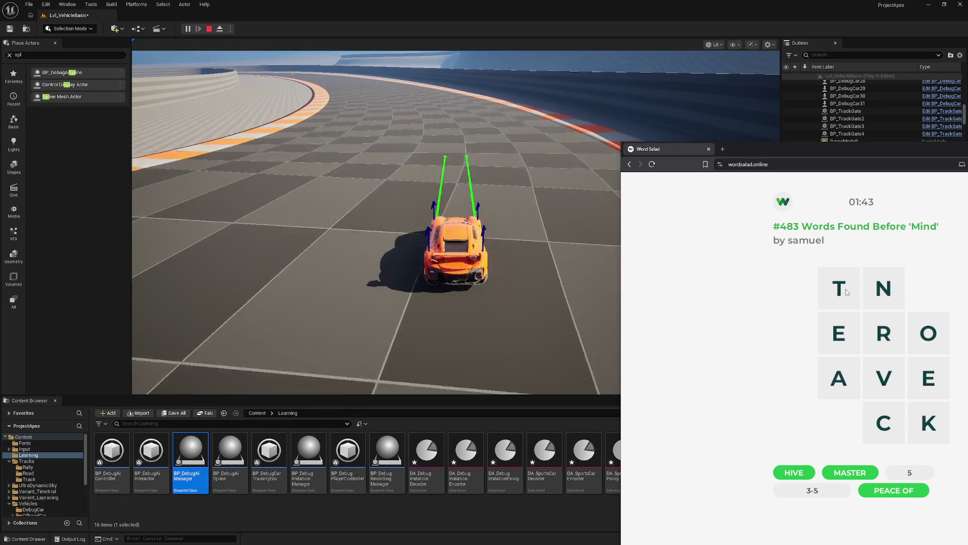
mouse_move(929, 333)
mouse_down()
mouse_move(883, 290)
mouse_move(834, 358)
mouse_move(839, 383)
mouse_move(884, 423)
mouse_move(932, 423)
mouse_move(884, 423)
mouse_move(928, 378)
mouse_move(891, 345)
mouse_move(884, 379)
mouse_move(880, 338)
mouse_up()
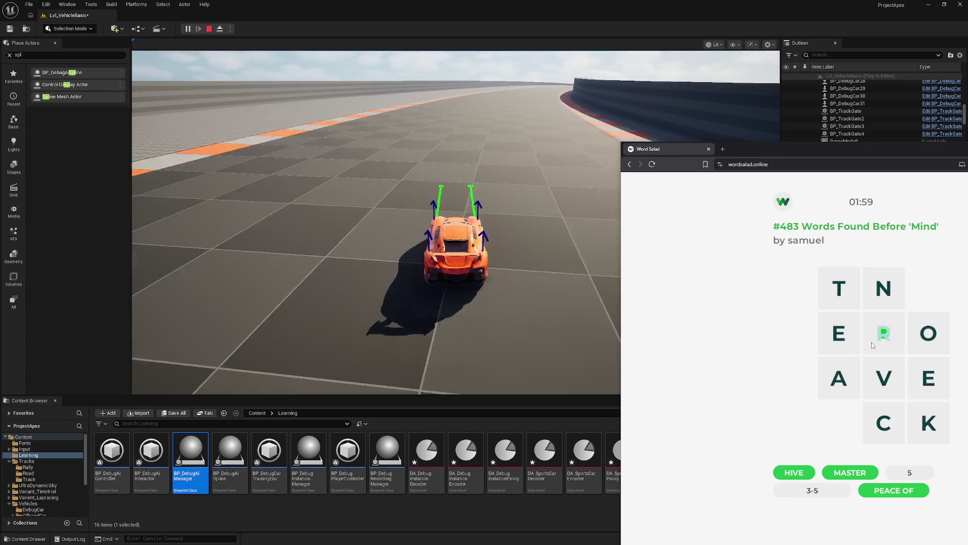
mouse_move(871, 342)
mouse_down()
mouse_move(838, 378)
mouse_move(883, 423)
mouse_move(927, 378)
mouse_move(928, 335)
mouse_move(891, 411)
mouse_move(859, 348)
mouse_move(861, 356)
mouse_move(884, 333)
mouse_move(839, 293)
mouse_up()
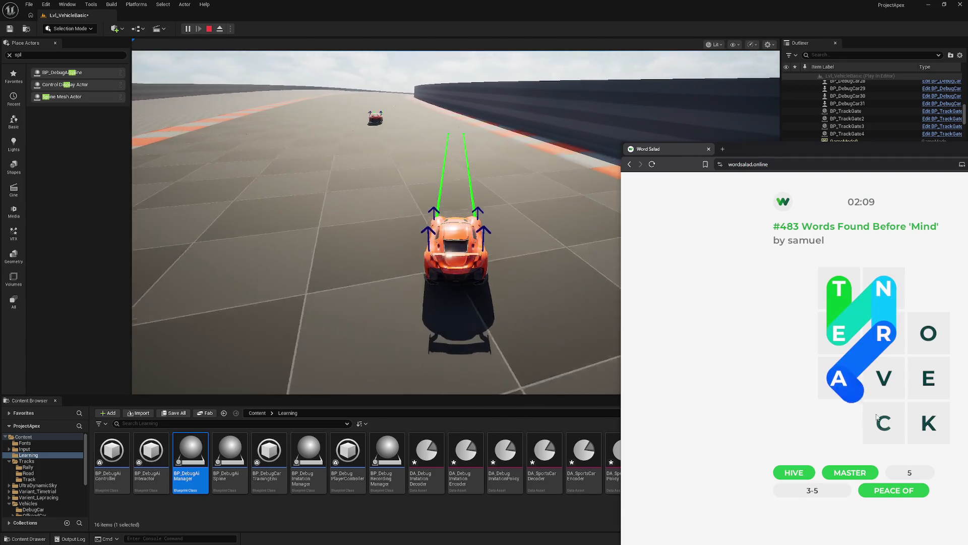
drag(877, 418, 919, 389)
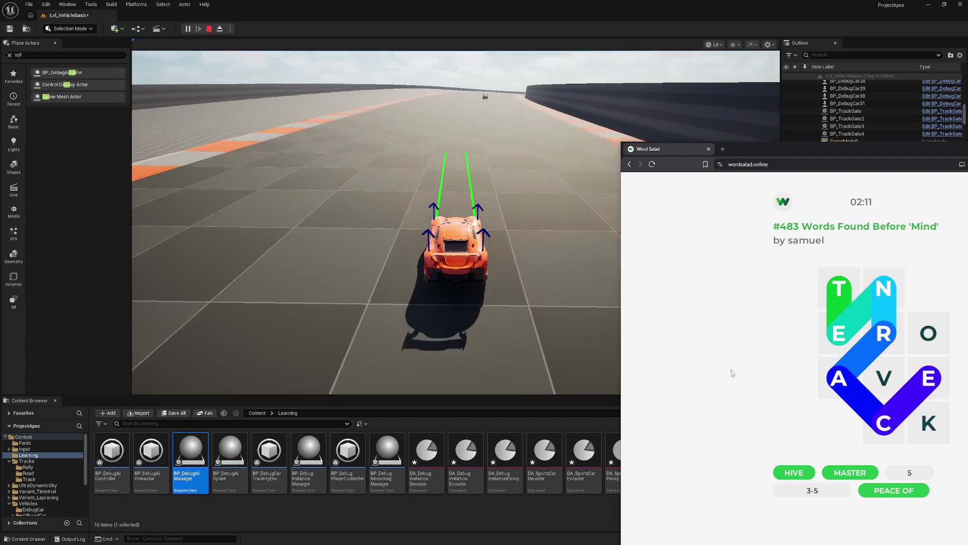
Complete ONE-TRACK and NEVER to solve puzzle #483, then start puzzle #482.
click(819, 374)
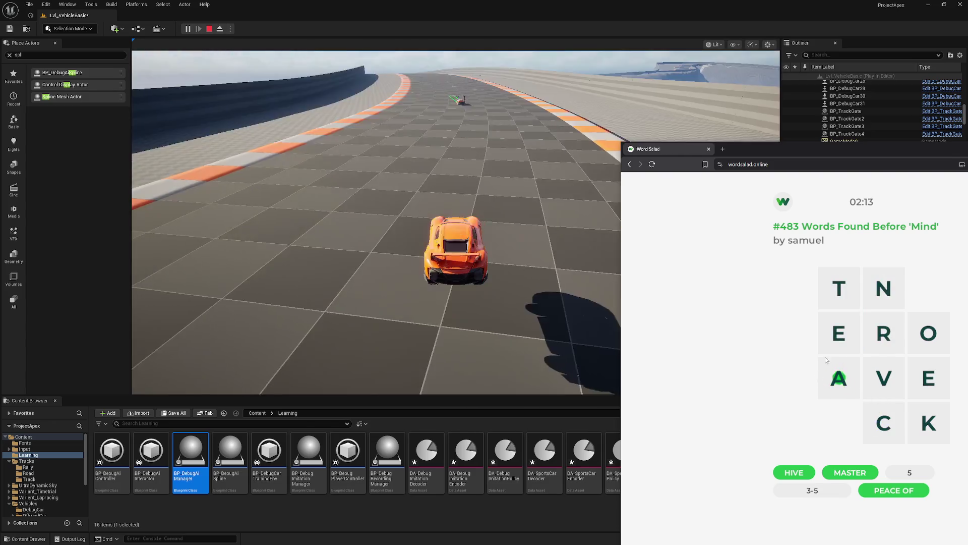
click(880, 335)
click(929, 333)
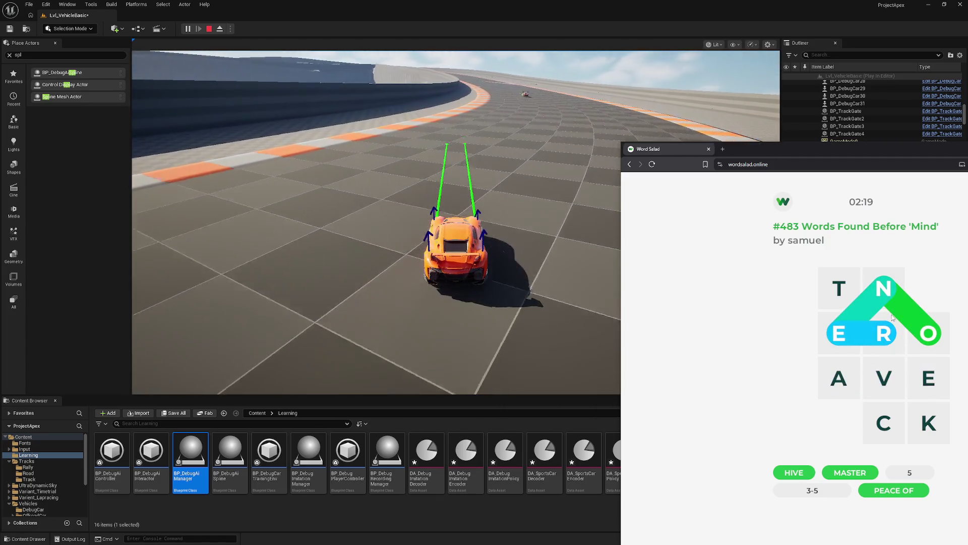
click(881, 334)
click(881, 336)
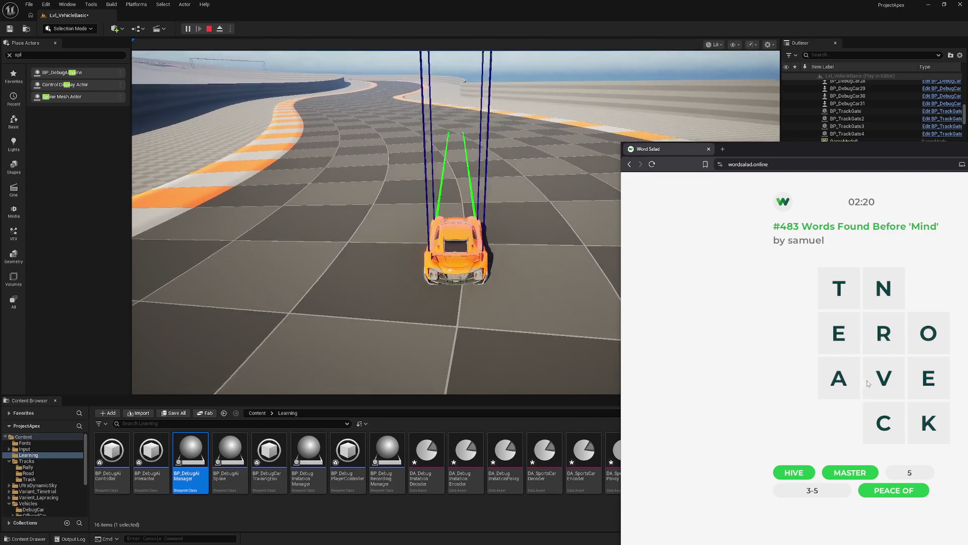
click(929, 333)
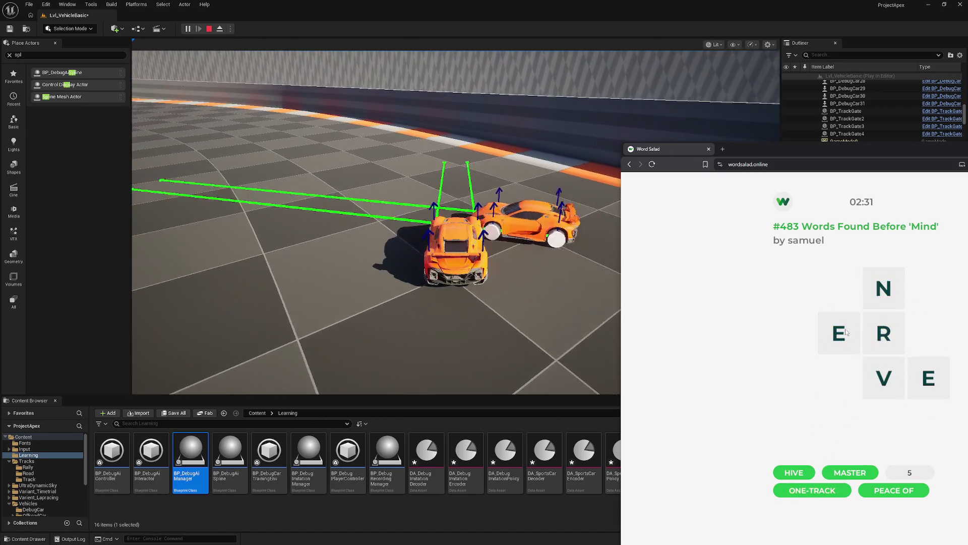
mouse_move(884, 288)
mouse_down()
mouse_move(864, 317)
mouse_move(894, 383)
mouse_up()
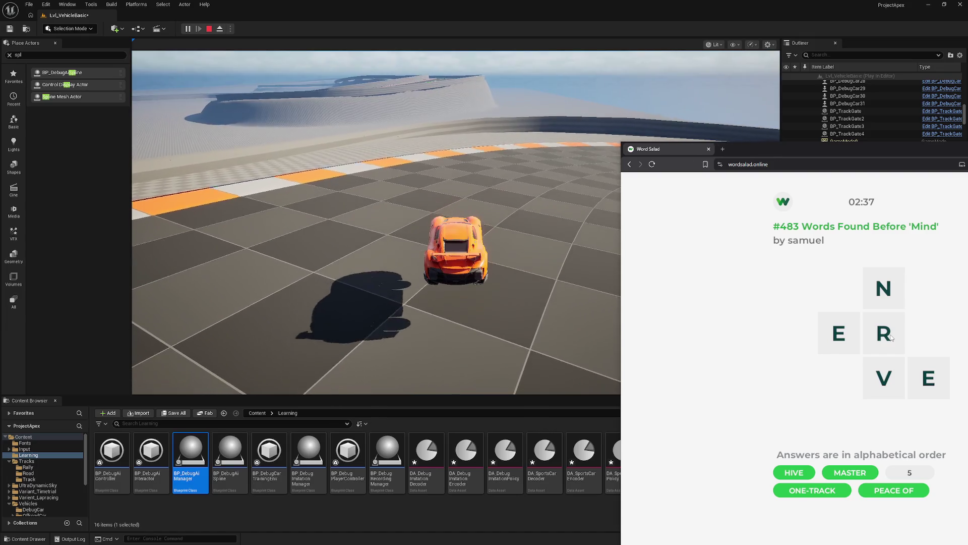
mouse_move(883, 290)
mouse_down()
mouse_move(842, 338)
mouse_move(930, 383)
mouse_up()
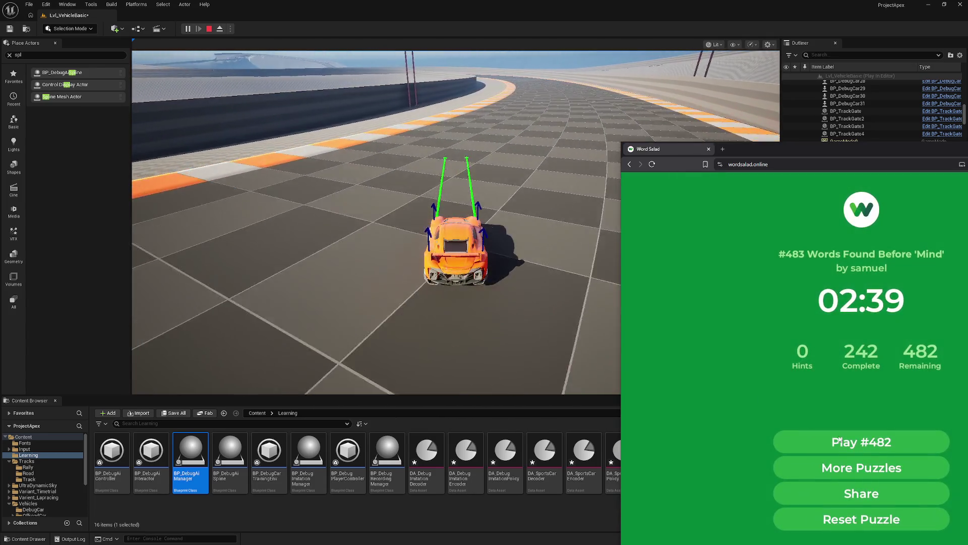
click(840, 441)
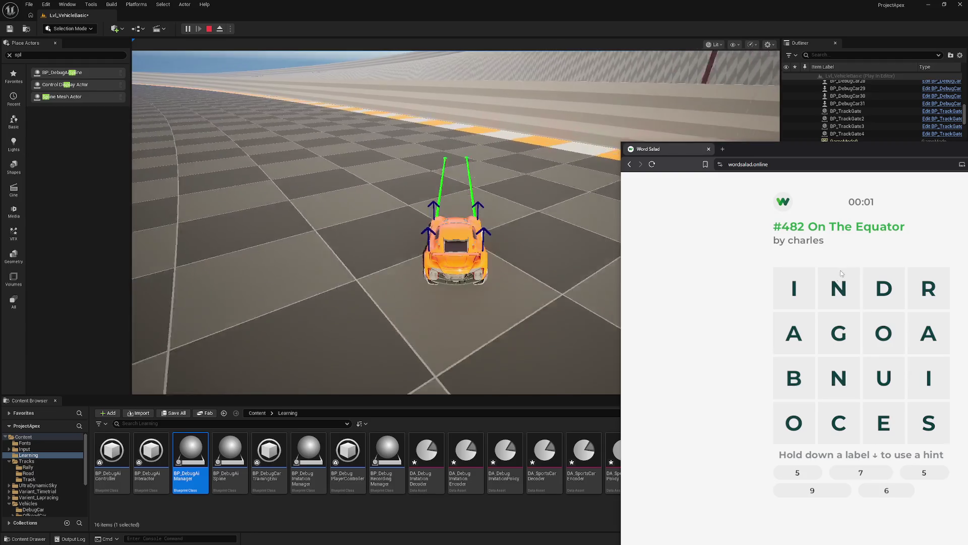
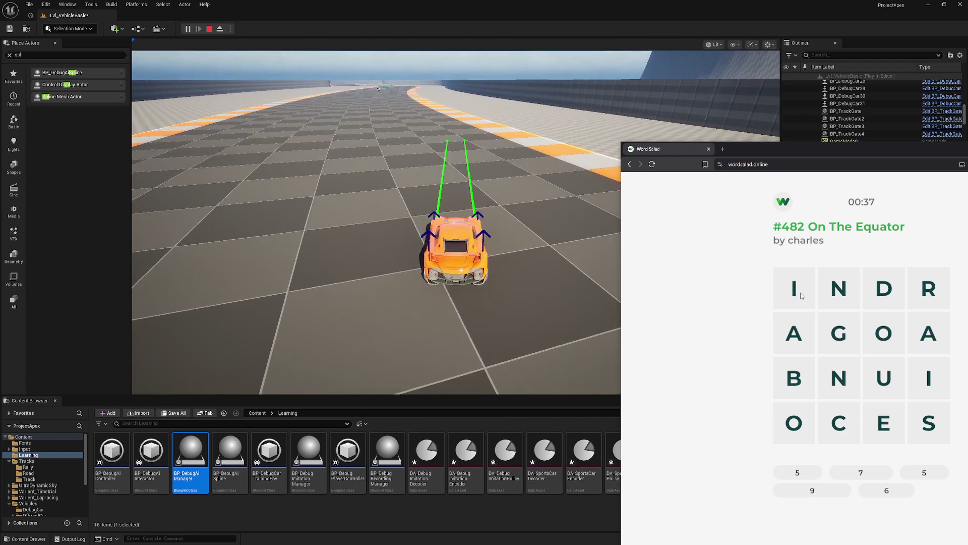
Find INDONESIA, UGANDA, CONGO, GABON and the final country, then open puzzle #481.
mouse_move(802, 296)
mouse_down()
mouse_move(885, 292)
mouse_move(860, 356)
mouse_move(923, 426)
mouse_move(928, 334)
mouse_up()
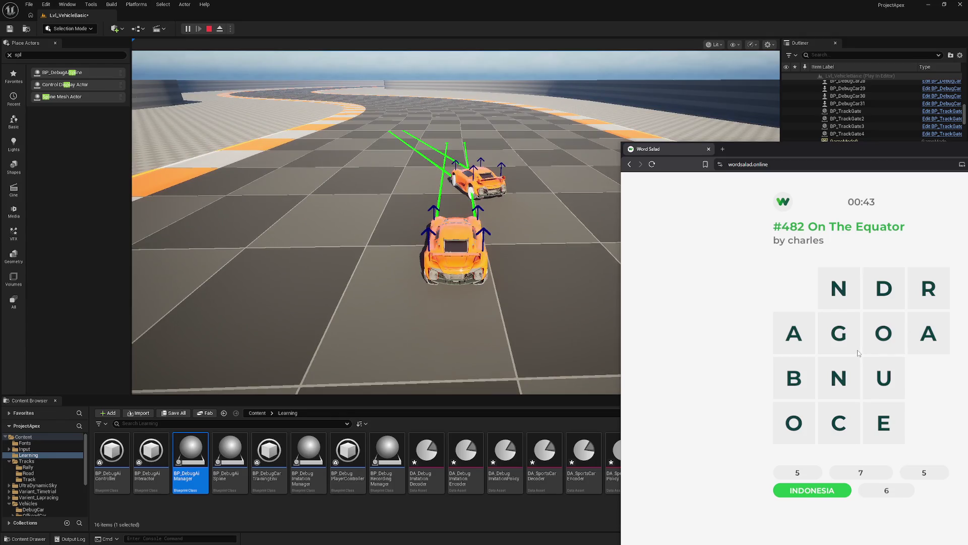
mouse_move(889, 385)
mouse_down()
mouse_move(840, 335)
mouse_move(884, 373)
mouse_move(799, 333)
mouse_move(843, 290)
mouse_move(923, 308)
mouse_move(932, 332)
mouse_up()
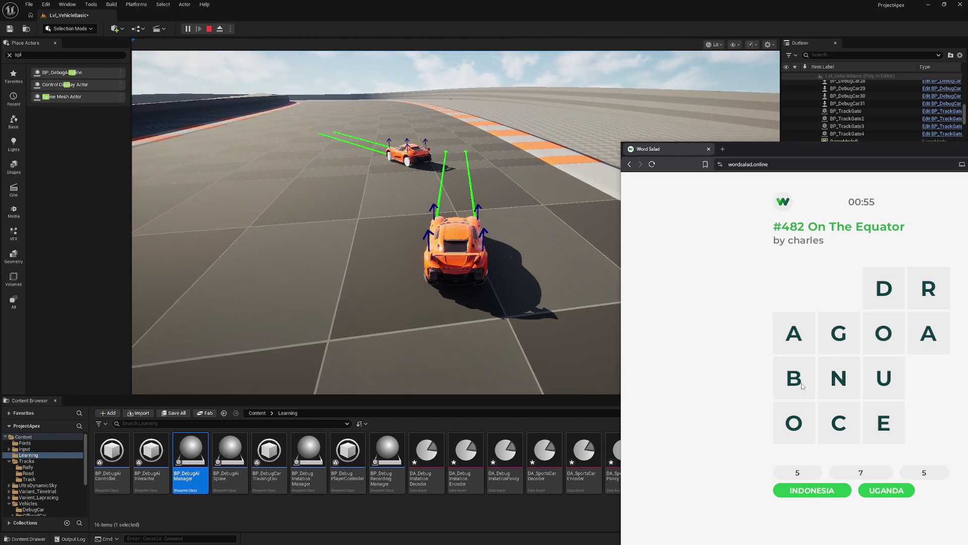
mouse_move(839, 423)
mouse_down()
mouse_move(794, 423)
mouse_move(883, 333)
mouse_up()
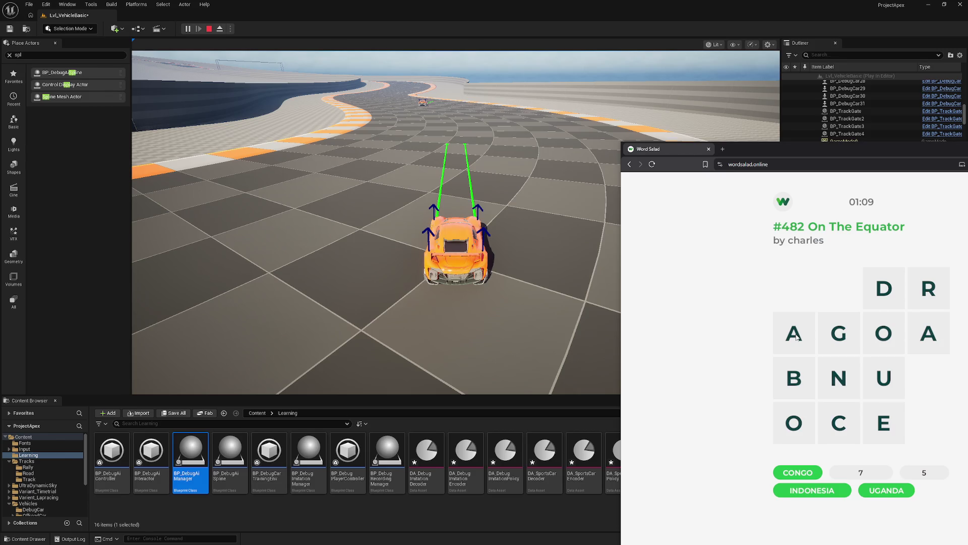
mouse_move(796, 337)
mouse_down()
mouse_move(840, 353)
mouse_move(895, 333)
mouse_move(929, 287)
mouse_move(908, 333)
mouse_move(931, 306)
mouse_move(936, 343)
mouse_move(890, 335)
mouse_move(883, 289)
mouse_move(832, 370)
mouse_move(793, 333)
mouse_up()
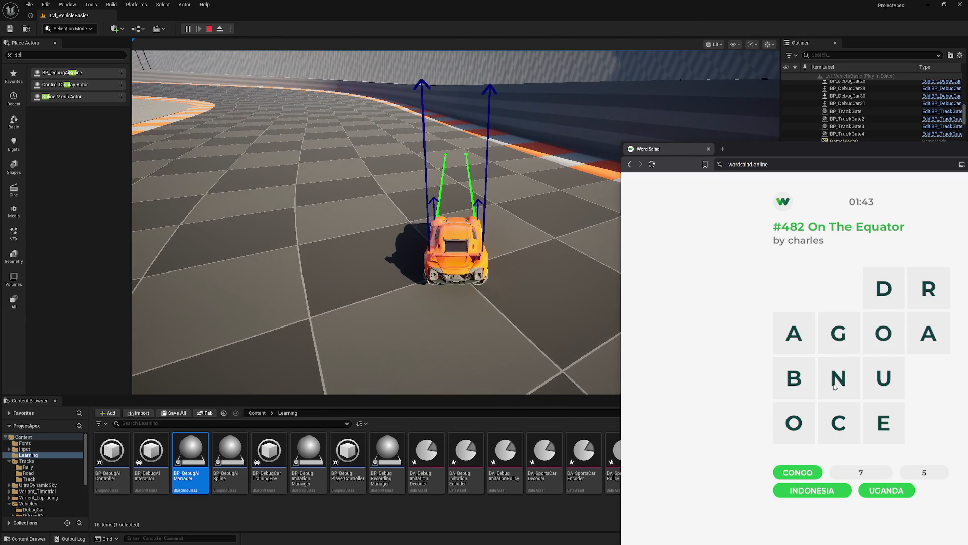
mouse_move(837, 334)
mouse_down()
mouse_move(795, 378)
mouse_move(837, 377)
mouse_up()
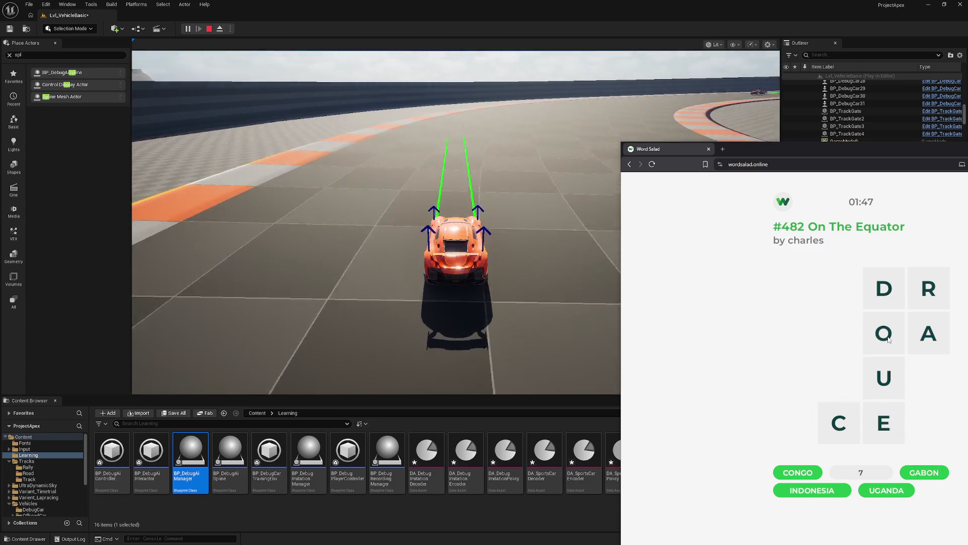
mouse_move(839, 423)
mouse_down()
mouse_move(884, 423)
mouse_move(887, 376)
mouse_move(939, 302)
mouse_move(929, 333)
mouse_move(884, 330)
mouse_move(928, 290)
mouse_up()
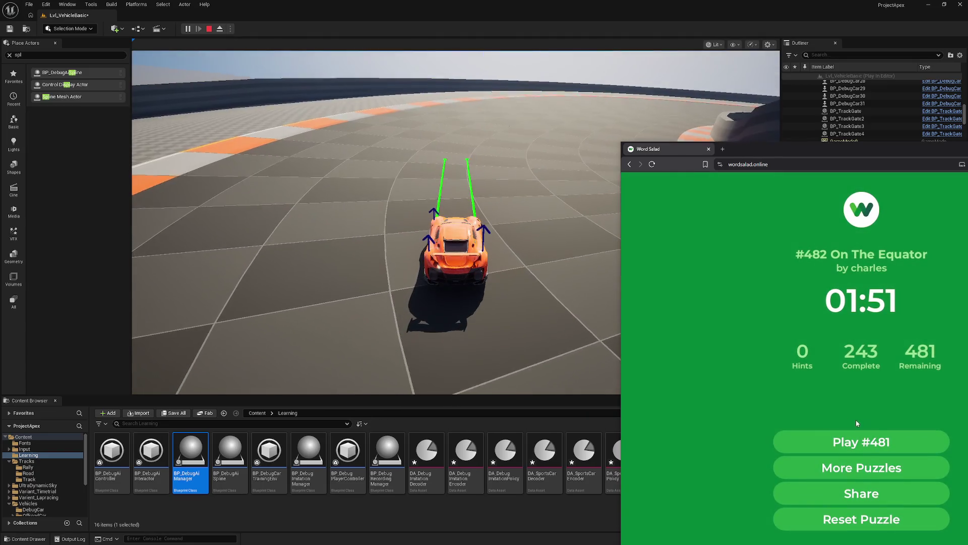
click(875, 439)
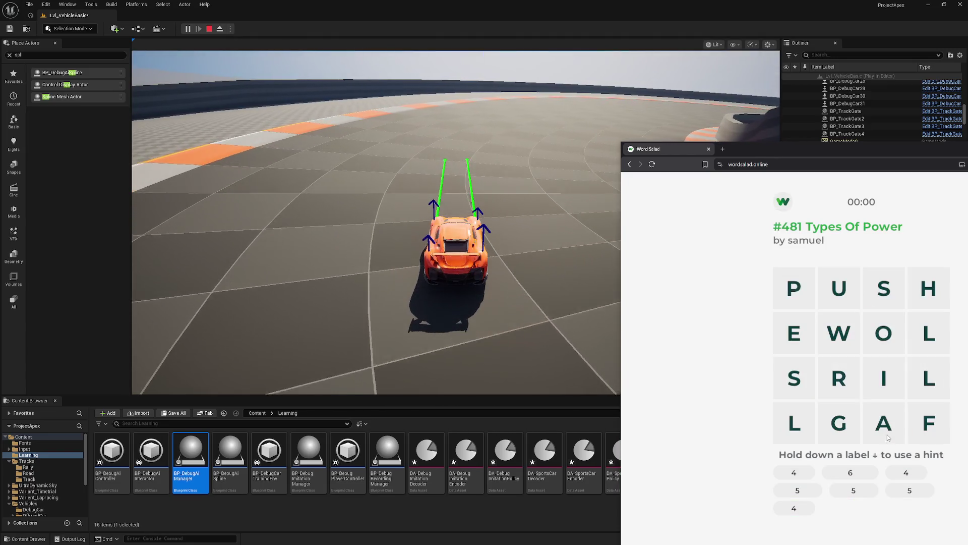
Spell WILL, HORSE, GIRL, SUPER, FLOWER and SOLAR in the Types Of Power grid.
mouse_move(812, 287)
mouse_down()
mouse_move(888, 288)
mouse_move(805, 289)
mouse_move(730, 328)
mouse_up()
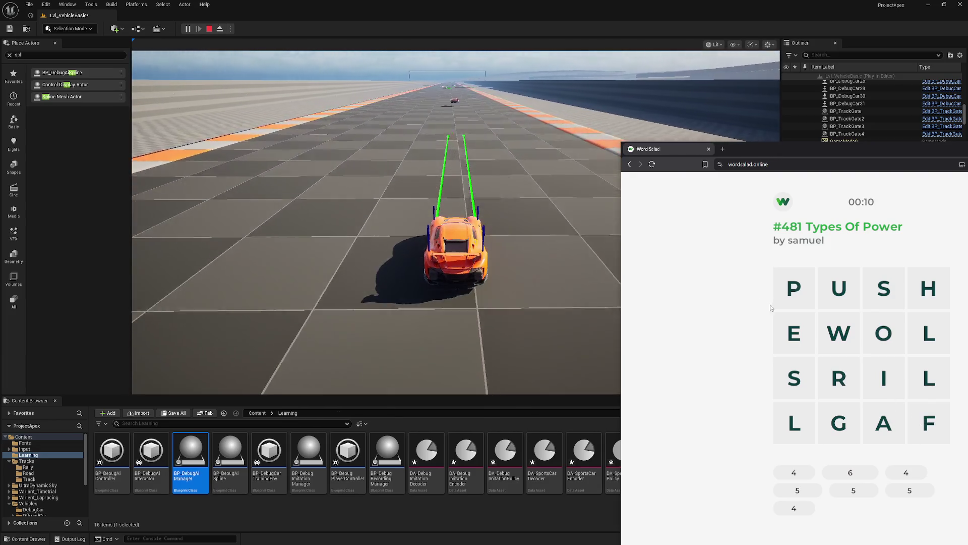
mouse_move(839, 333)
mouse_down()
mouse_move(928, 377)
mouse_move(929, 333)
mouse_up()
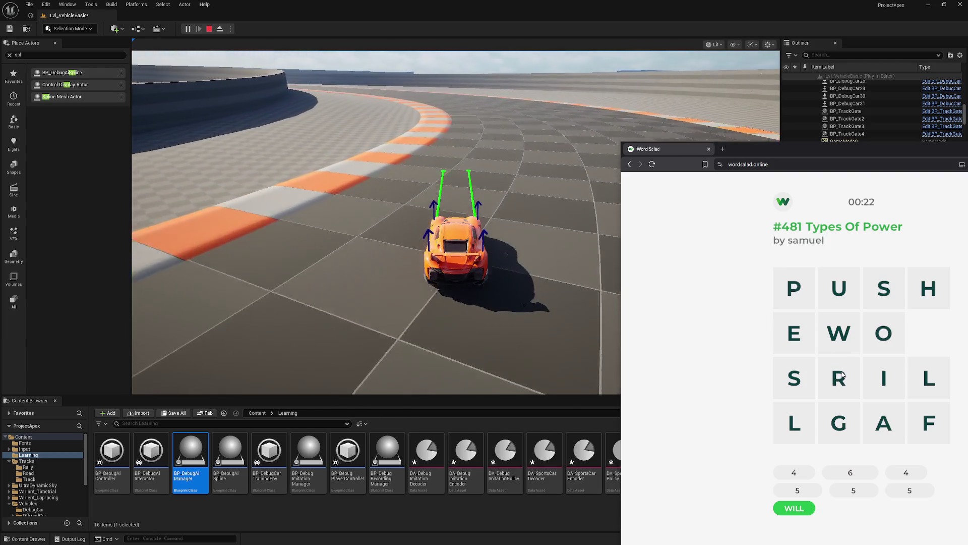
mouse_move(928, 288)
mouse_down()
mouse_move(832, 376)
mouse_move(795, 348)
mouse_up()
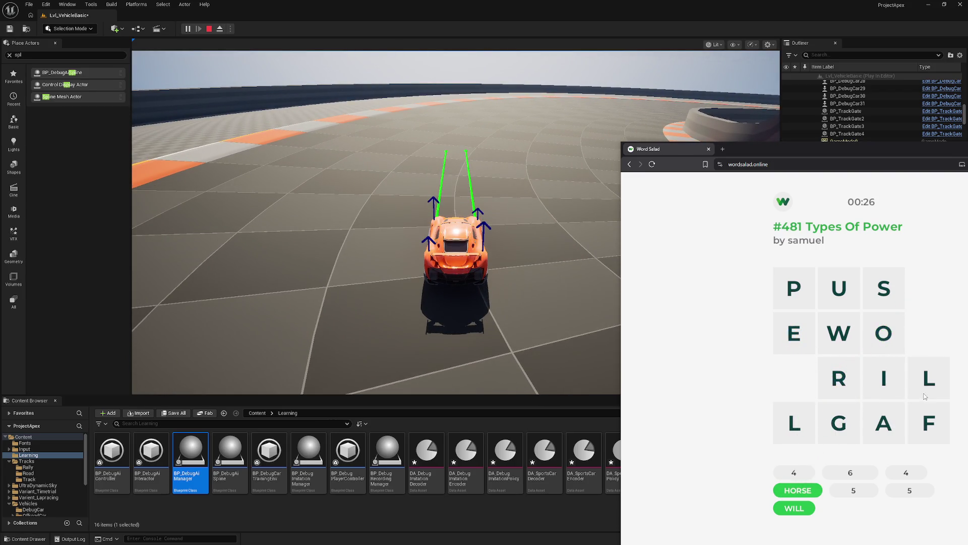
mouse_move(839, 422)
mouse_down()
mouse_move(883, 378)
mouse_move(796, 422)
mouse_up()
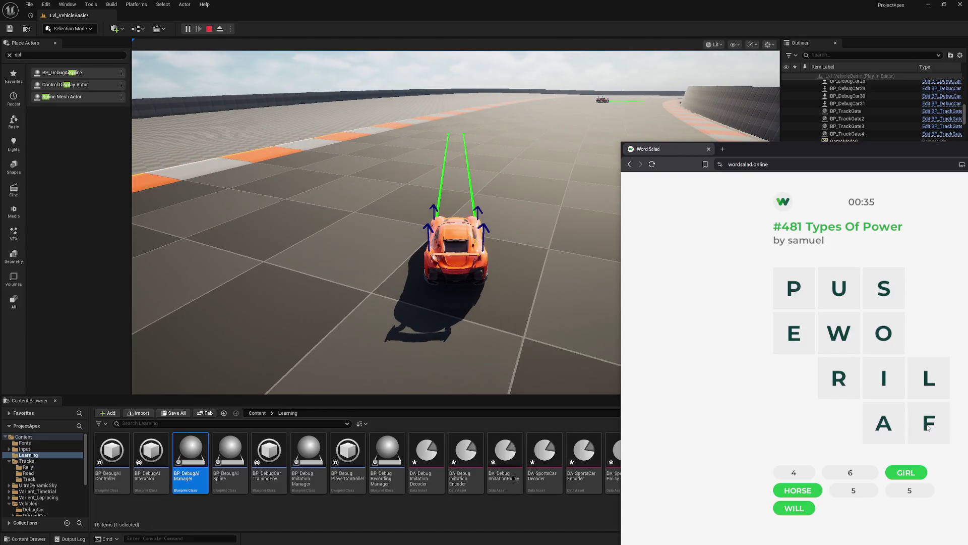
mouse_move(884, 288)
mouse_down()
mouse_move(788, 291)
mouse_move(839, 378)
mouse_up()
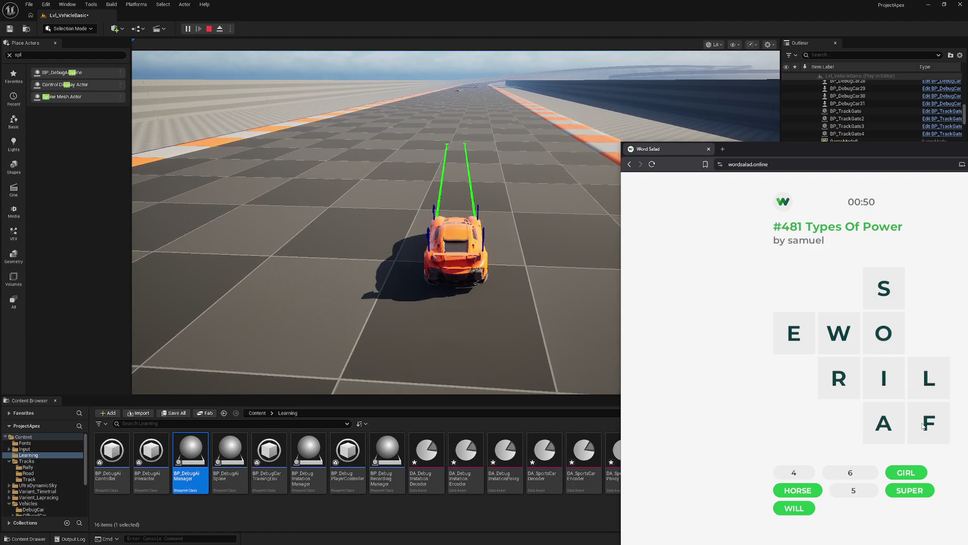
mouse_move(925, 425)
mouse_down()
mouse_move(881, 333)
mouse_move(839, 378)
mouse_up()
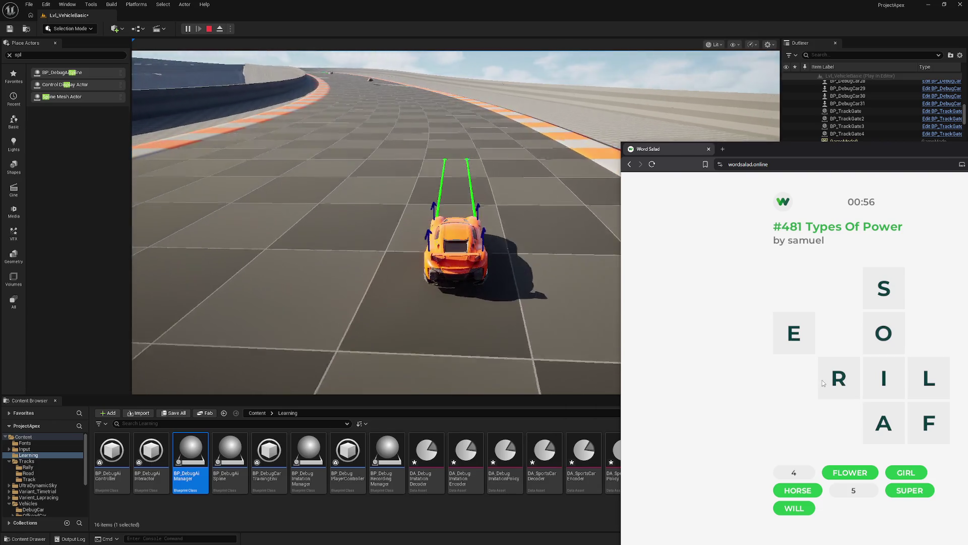
mouse_move(884, 289)
mouse_down()
mouse_move(900, 405)
mouse_move(839, 379)
mouse_up()
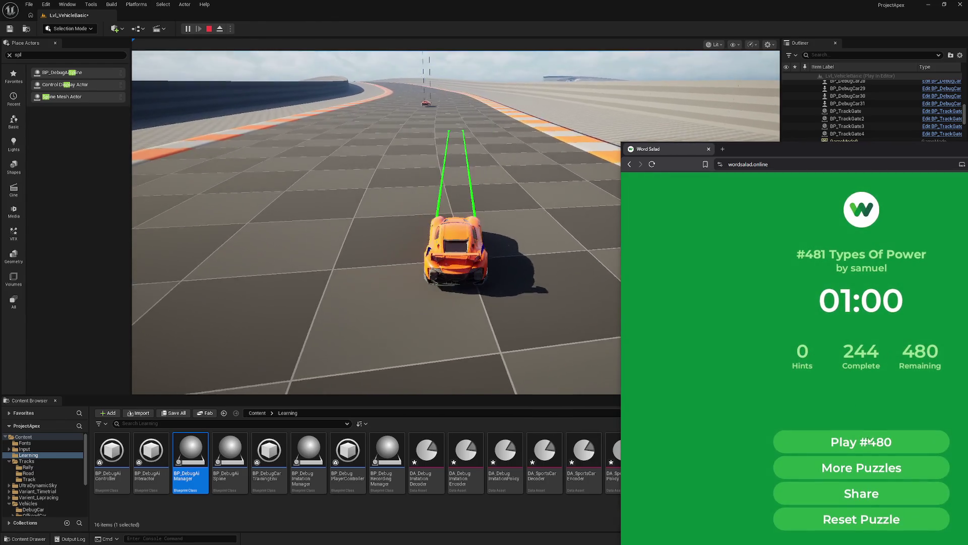
Open puzzle #480 and find GHOST, CHINA and CAPE, testing other letter paths along the way.
click(868, 440)
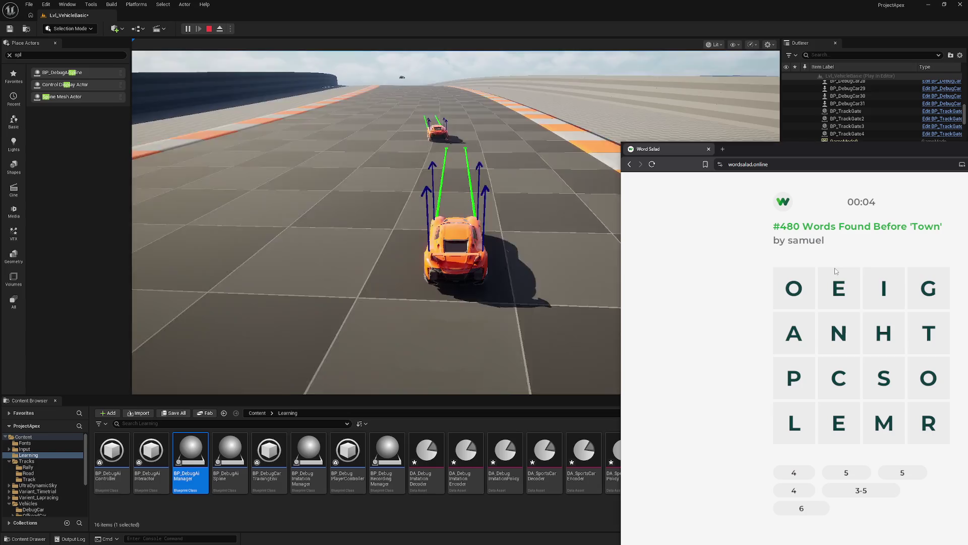
mouse_move(928, 288)
mouse_down()
mouse_move(908, 311)
mouse_move(927, 375)
mouse_move(930, 339)
mouse_up()
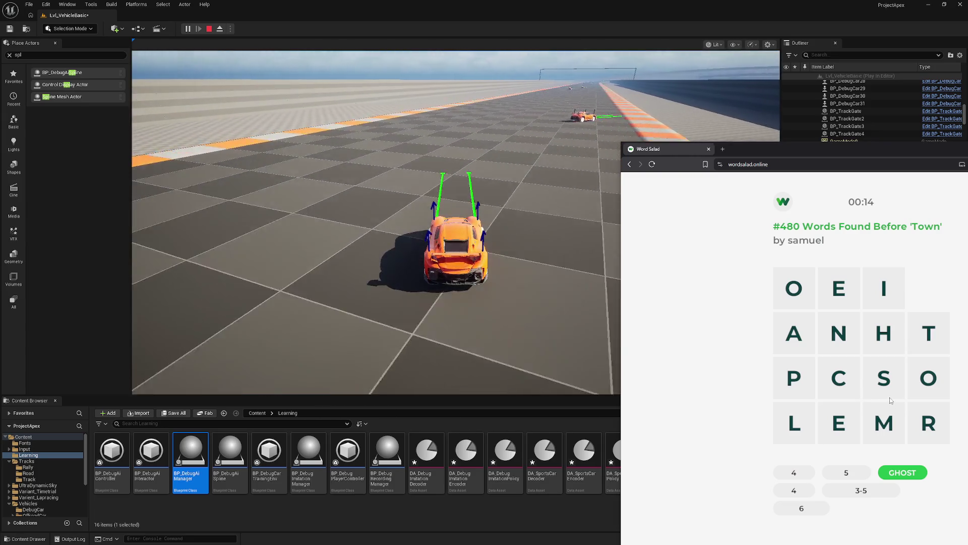
mouse_move(890, 380)
mouse_down()
mouse_move(883, 292)
mouse_move(919, 348)
mouse_move(912, 355)
mouse_up()
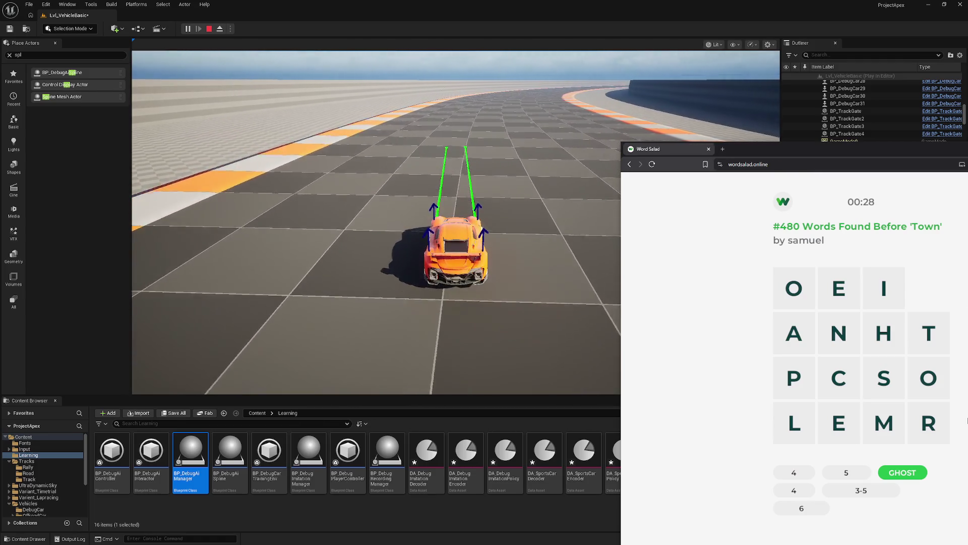
mouse_move(839, 379)
mouse_down()
mouse_move(884, 290)
mouse_move(794, 333)
mouse_up()
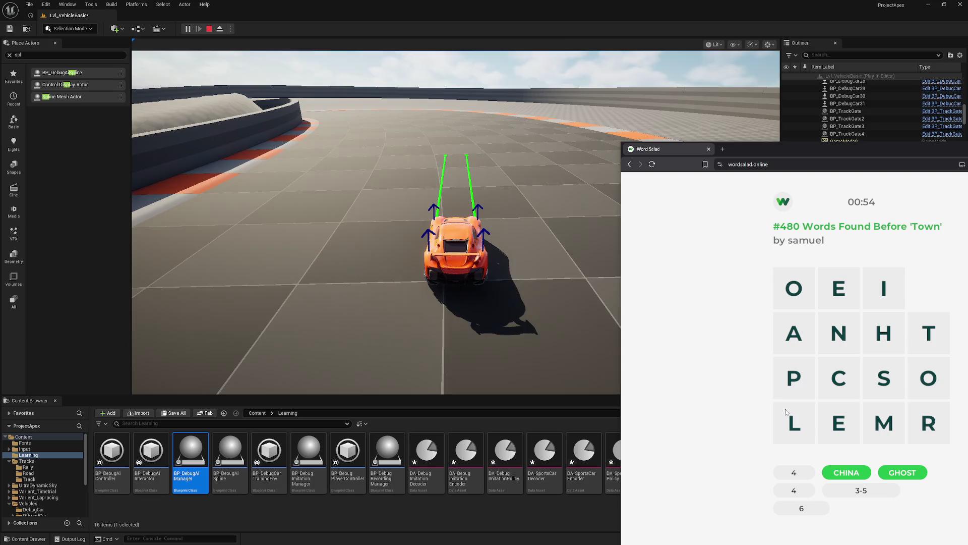
mouse_move(879, 340)
mouse_down()
mouse_move(927, 380)
mouse_move(865, 393)
mouse_move(923, 429)
mouse_move(884, 378)
mouse_move(834, 426)
mouse_move(927, 421)
mouse_move(883, 368)
mouse_move(882, 341)
mouse_up()
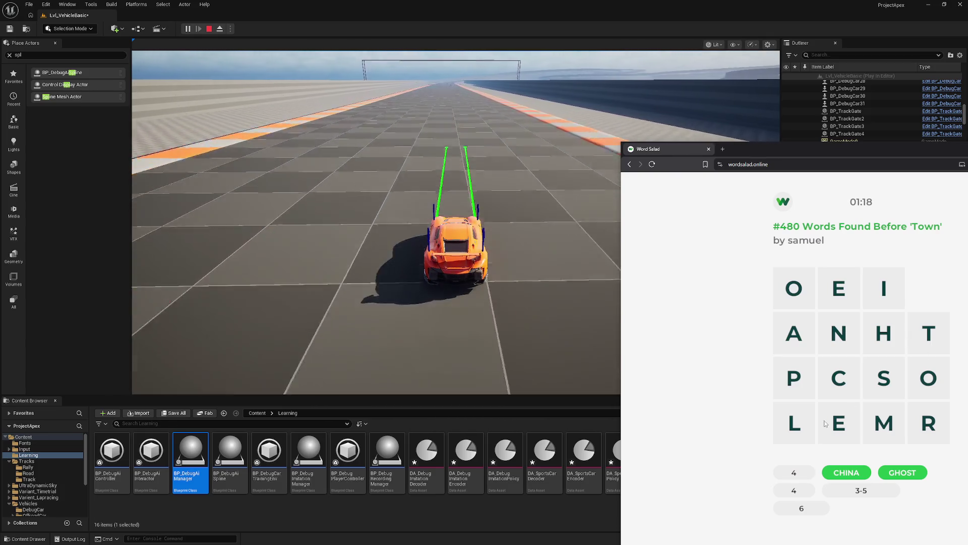
mouse_move(839, 378)
mouse_down()
mouse_move(794, 336)
mouse_move(796, 378)
mouse_move(839, 423)
mouse_up()
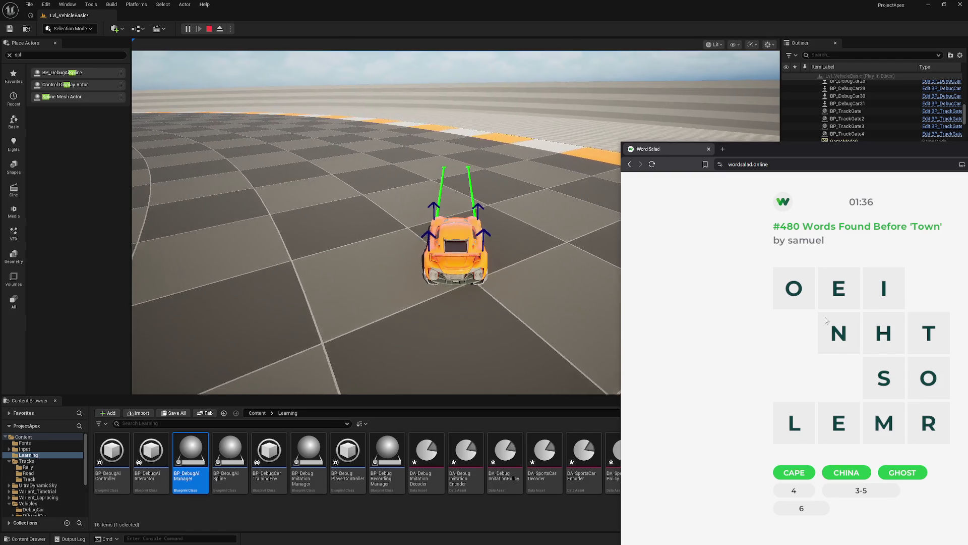
mouse_move(794, 288)
mouse_down()
mouse_move(839, 332)
mouse_move(834, 297)
mouse_move(887, 337)
mouse_move(908, 409)
mouse_move(807, 424)
mouse_move(883, 378)
mouse_move(807, 391)
mouse_up()
Find HOME, ONE-HORSE and TINSEL to complete puzzle #480 in 02:23.
mouse_move(929, 333)
mouse_down()
mouse_move(884, 289)
mouse_move(886, 344)
mouse_move(928, 378)
mouse_move(839, 423)
mouse_move(883, 378)
mouse_move(882, 340)
mouse_up()
mouse_move(883, 340)
mouse_down()
mouse_move(919, 357)
mouse_move(839, 422)
mouse_up()
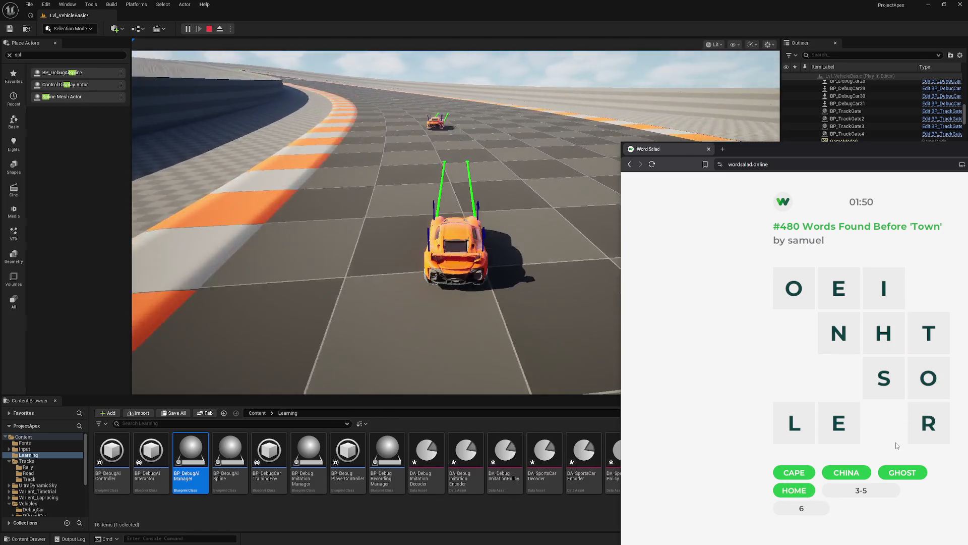
mouse_move(926, 436)
mouse_down()
mouse_move(870, 399)
mouse_move(838, 423)
mouse_up()
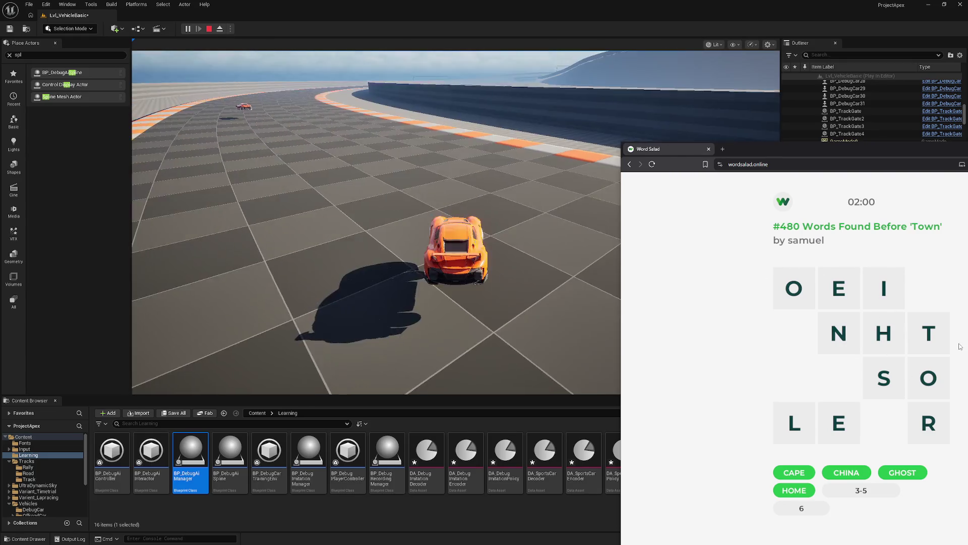
mouse_move(937, 432)
mouse_down()
mouse_move(929, 353)
mouse_move(891, 381)
mouse_move(882, 303)
mouse_move(832, 297)
mouse_move(839, 323)
mouse_move(858, 302)
mouse_move(839, 328)
mouse_move(917, 382)
mouse_move(884, 376)
mouse_move(857, 310)
mouse_move(782, 323)
mouse_up()
mouse_move(794, 288)
mouse_down()
mouse_move(840, 292)
mouse_move(884, 333)
mouse_move(929, 423)
mouse_move(839, 422)
mouse_up()
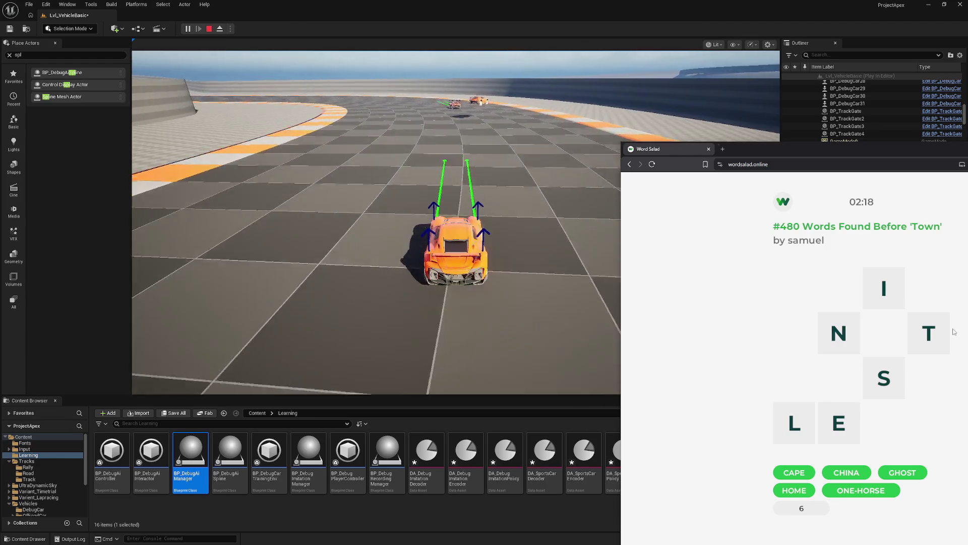
mouse_move(839, 333)
mouse_down()
mouse_move(902, 321)
mouse_move(873, 390)
mouse_move(787, 423)
mouse_up()
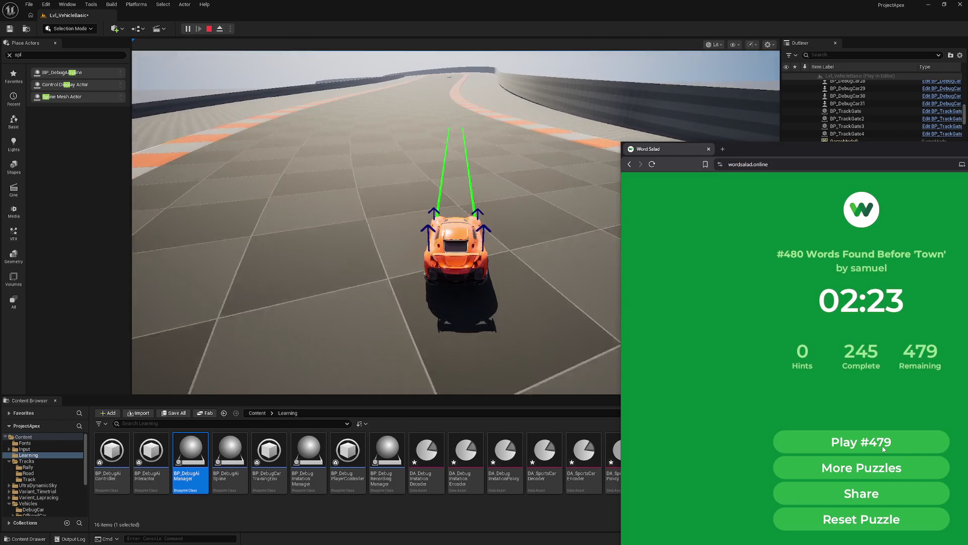
Open puzzle #479 Animals Of The Amazon and find JAGUAR and TAPIR.
click(884, 447)
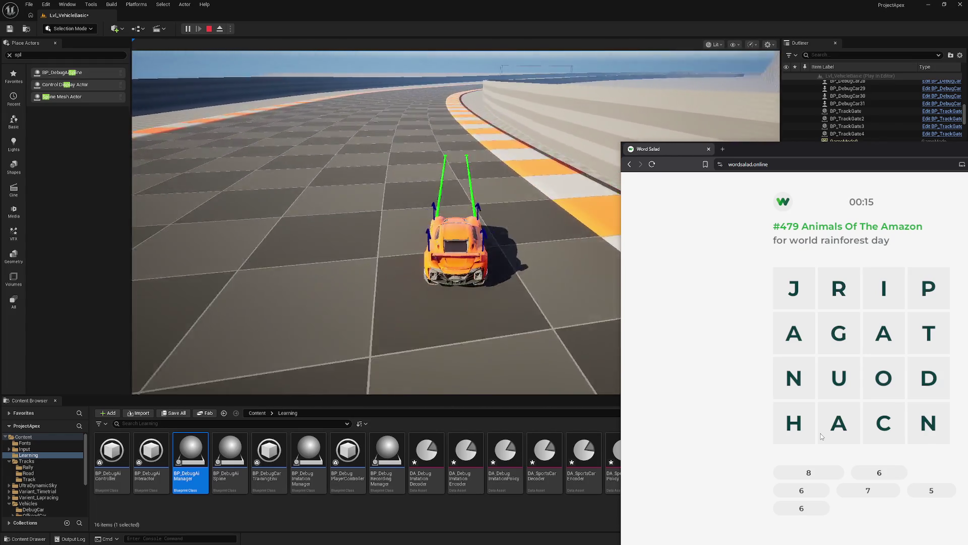
mouse_move(794, 288)
mouse_down()
mouse_move(838, 378)
mouse_move(838, 289)
mouse_up()
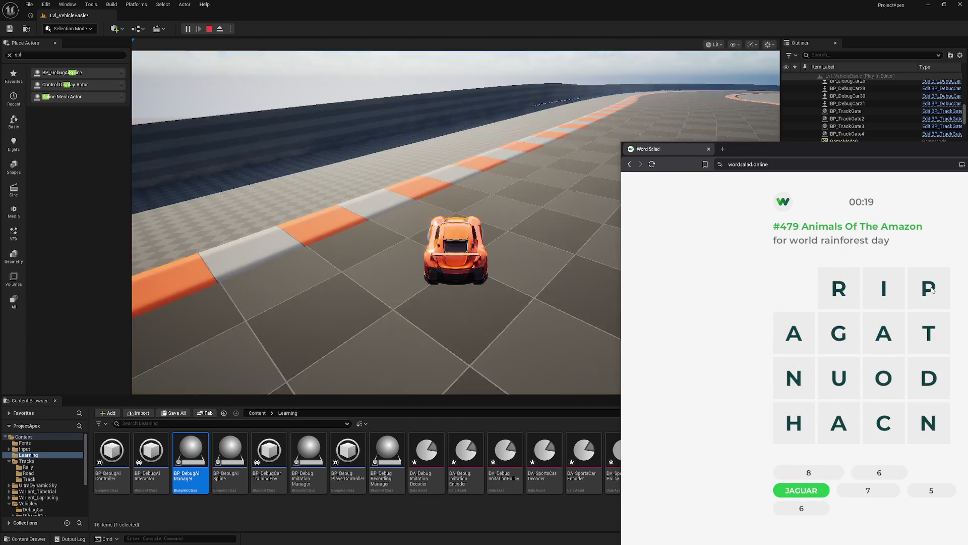
drag(933, 290, 933, 290)
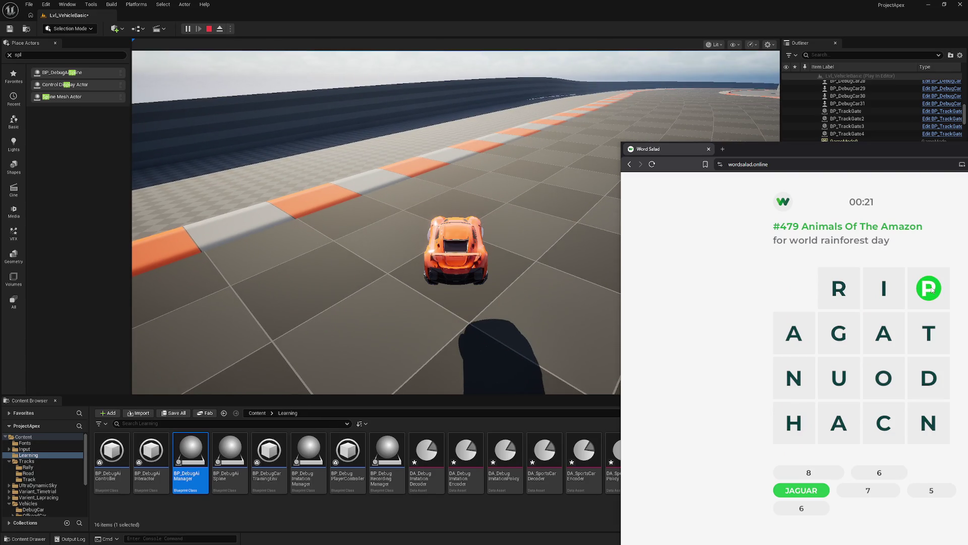
mouse_move(933, 290)
mouse_down()
mouse_move(930, 333)
mouse_move(930, 323)
mouse_up()
click(929, 333)
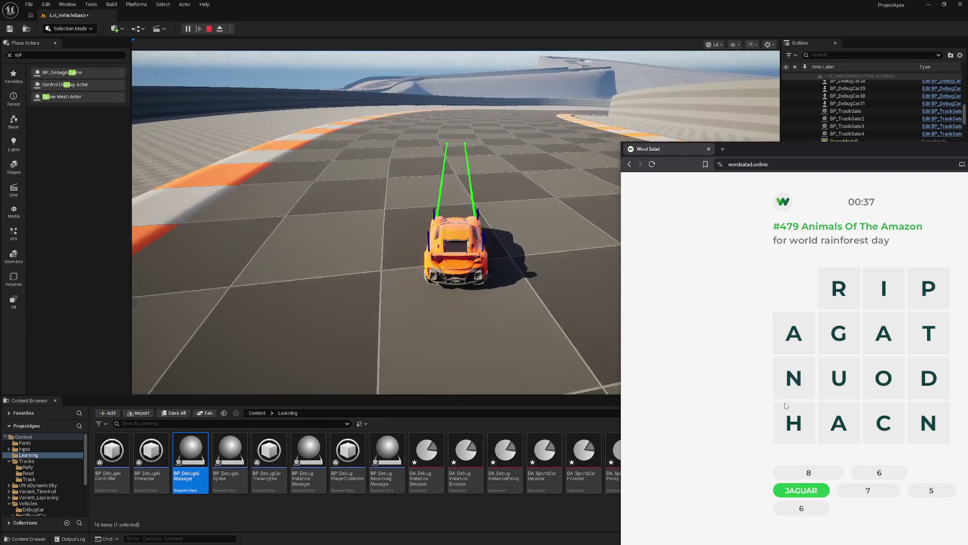
mouse_move(929, 333)
mouse_down()
mouse_move(941, 291)
mouse_move(840, 288)
mouse_up()
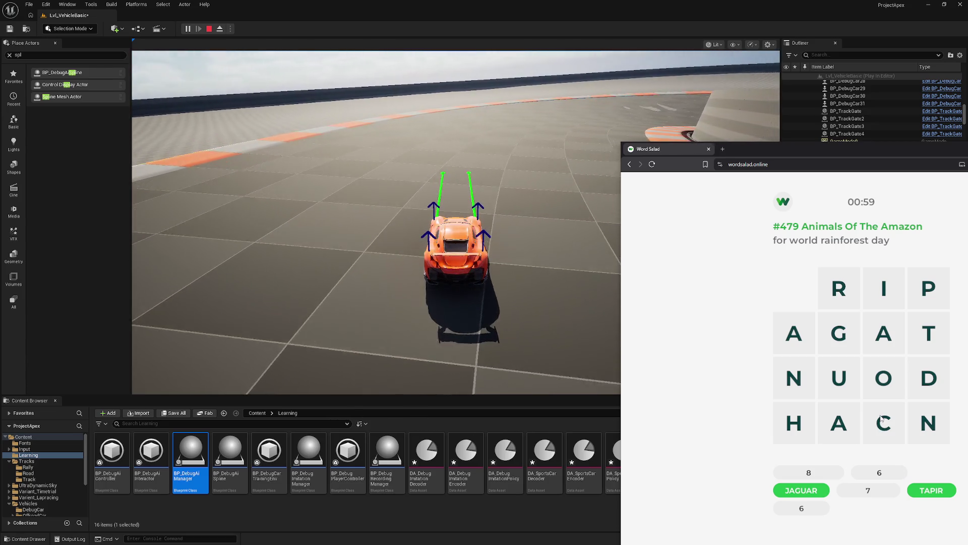
mouse_move(882, 418)
mouse_down()
mouse_move(884, 378)
mouse_move(838, 332)
mouse_move(842, 288)
mouse_up()
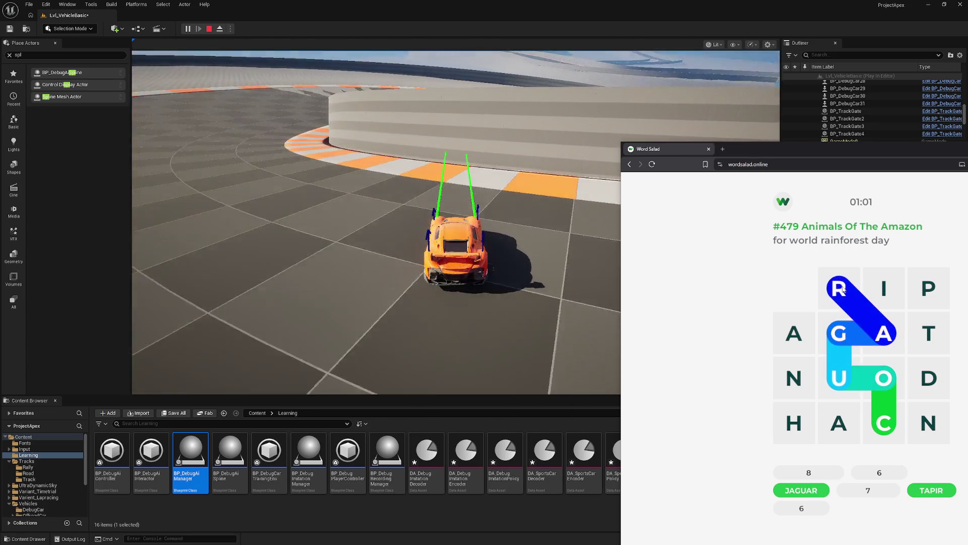
mouse_move(882, 427)
mouse_down()
mouse_move(838, 293)
mouse_move(839, 316)
mouse_move(884, 327)
mouse_move(840, 290)
mouse_up()
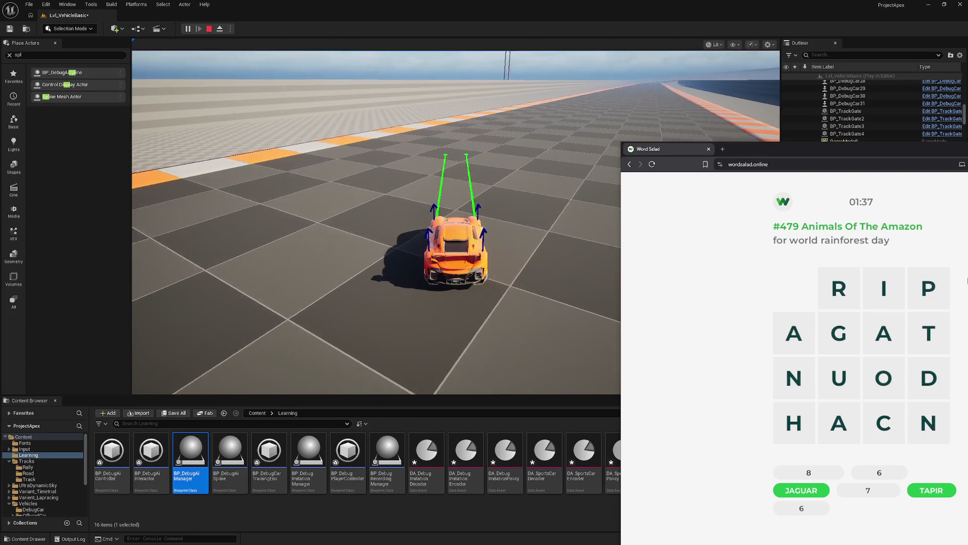
mouse_move(929, 333)
mouse_down()
mouse_move(889, 286)
mouse_move(840, 344)
mouse_move(839, 377)
mouse_move(794, 333)
mouse_up()
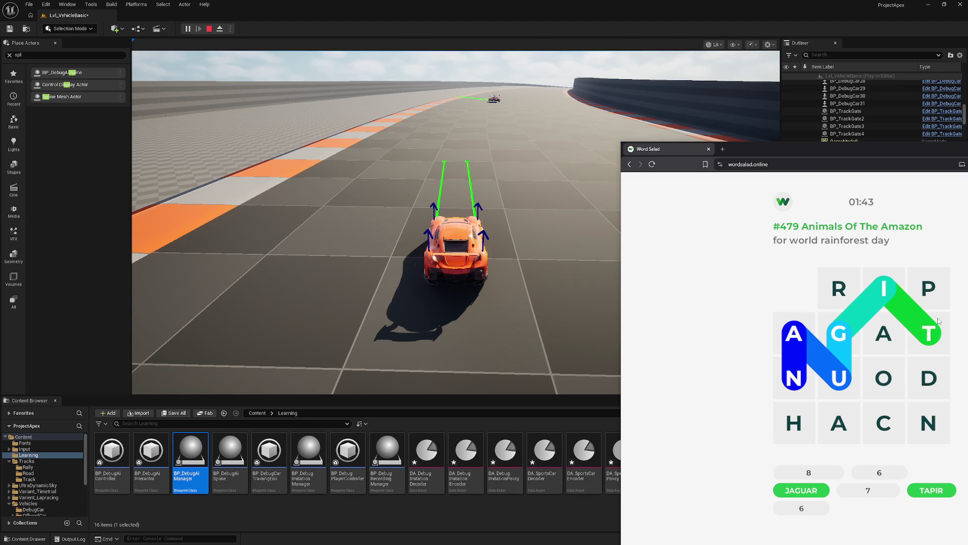
drag(938, 320, 936, 323)
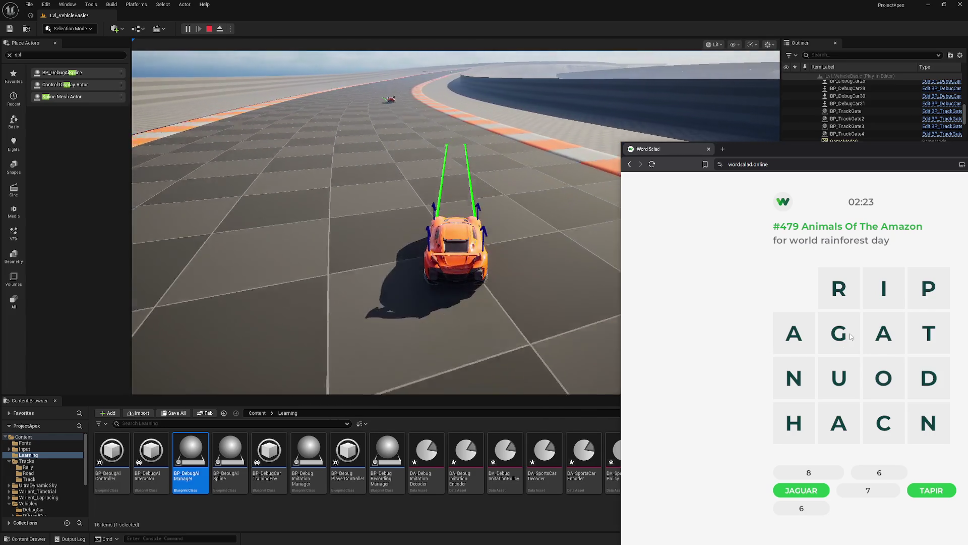
click(888, 336)
mouse_move(888, 336)
mouse_down()
mouse_move(840, 353)
mouse_move(812, 393)
mouse_move(794, 333)
mouse_move(852, 297)
mouse_move(815, 313)
mouse_move(837, 367)
mouse_move(856, 330)
mouse_move(838, 334)
mouse_move(797, 384)
mouse_move(840, 343)
mouse_move(842, 404)
mouse_move(827, 304)
mouse_move(812, 322)
mouse_move(832, 297)
mouse_move(883, 333)
mouse_move(840, 420)
mouse_move(797, 353)
mouse_move(837, 404)
mouse_move(840, 343)
mouse_move(880, 339)
mouse_move(839, 334)
mouse_move(883, 391)
mouse_move(812, 404)
mouse_move(800, 383)
mouse_move(848, 398)
mouse_move(886, 377)
mouse_up()
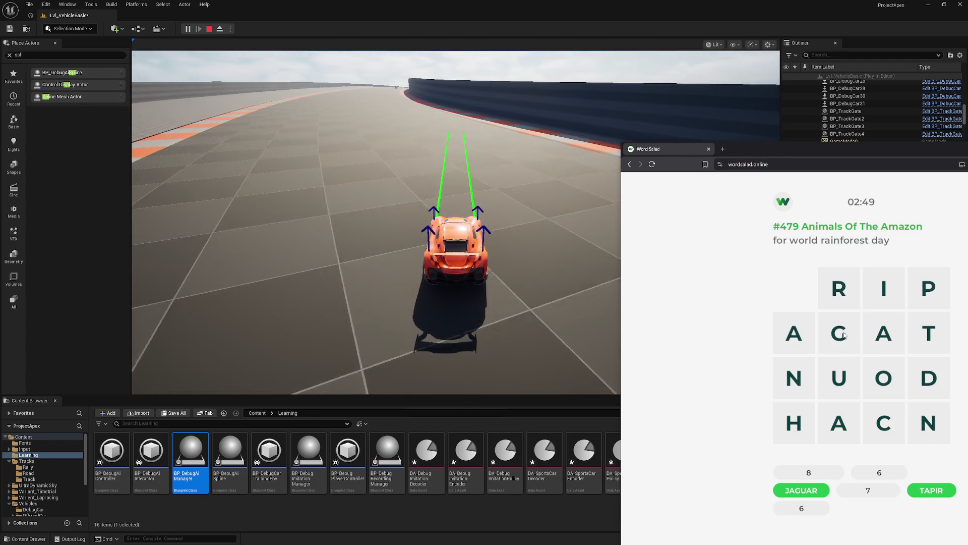
mouse_move(843, 333)
mouse_down()
mouse_move(884, 377)
mouse_move(928, 334)
mouse_move(920, 347)
mouse_up()
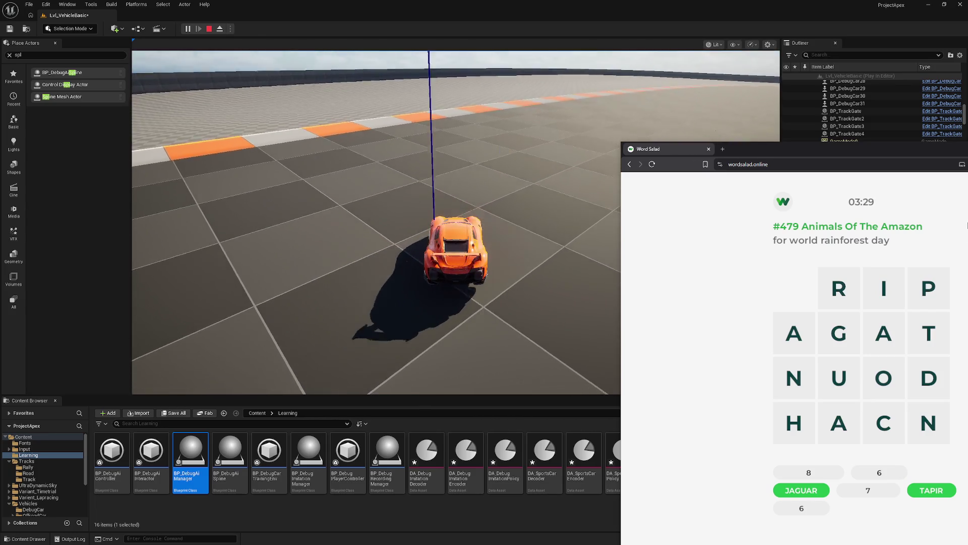
mouse_move(929, 293)
mouse_down()
mouse_move(830, 294)
mouse_move(794, 333)
mouse_move(794, 423)
mouse_move(827, 406)
mouse_up()
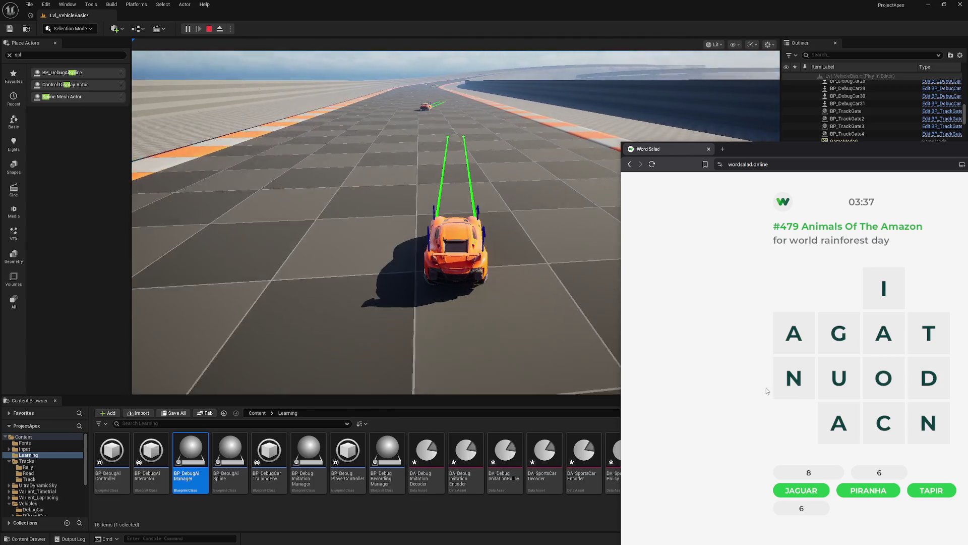
Find TOUCAN and IGUANA to finish #479, then open puzzle #478.
mouse_move(926, 328)
mouse_down()
mouse_move(891, 298)
mouse_move(840, 330)
mouse_move(804, 398)
mouse_move(800, 380)
mouse_move(827, 411)
mouse_move(796, 379)
mouse_move(795, 343)
mouse_move(796, 379)
mouse_move(837, 422)
mouse_move(854, 337)
mouse_move(883, 333)
mouse_move(884, 290)
mouse_move(928, 333)
mouse_up()
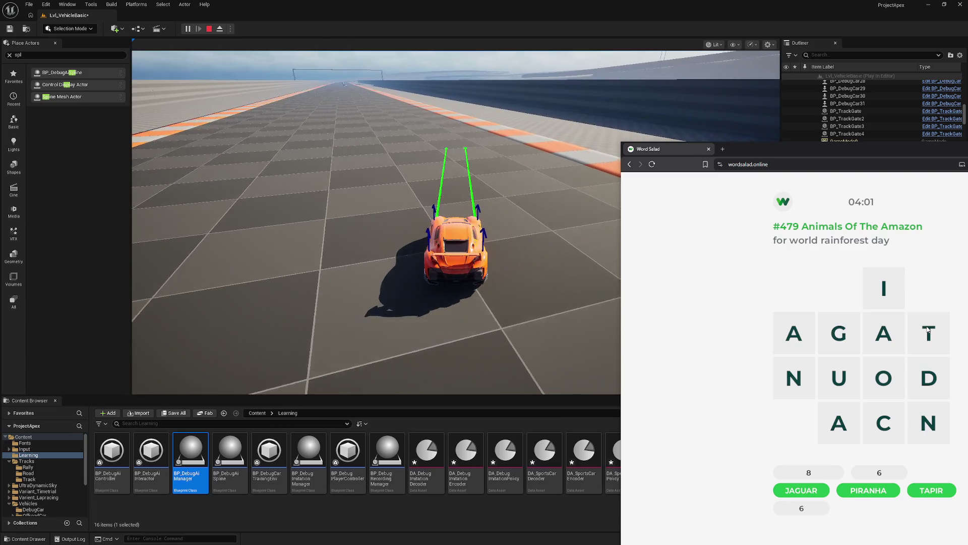
mouse_move(927, 330)
mouse_down()
mouse_move(900, 358)
mouse_move(884, 421)
mouse_move(819, 406)
mouse_move(796, 383)
mouse_move(807, 399)
mouse_move(883, 419)
mouse_move(876, 430)
mouse_move(839, 423)
mouse_move(791, 380)
mouse_up()
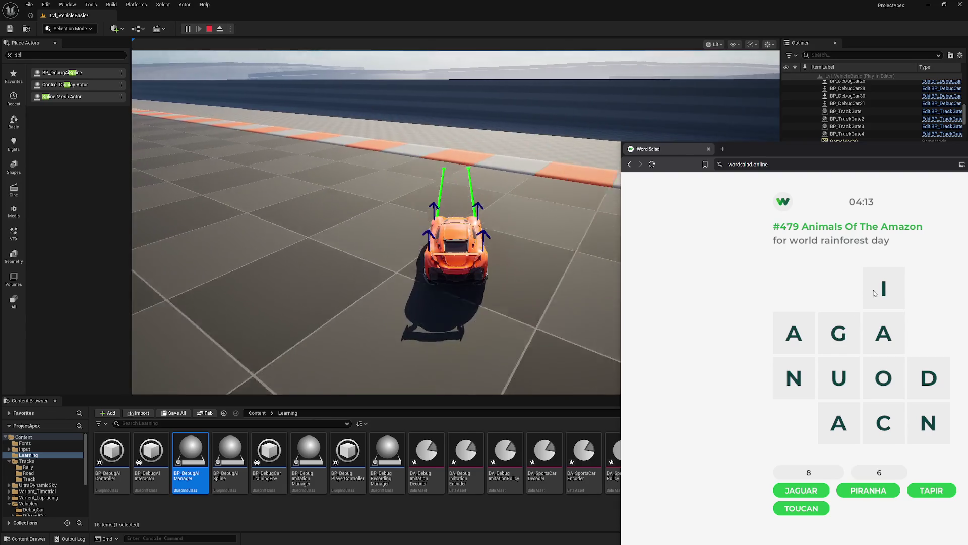
mouse_move(884, 289)
mouse_down()
mouse_move(839, 331)
mouse_move(839, 423)
mouse_move(792, 336)
mouse_move(795, 379)
mouse_move(881, 428)
mouse_move(884, 380)
mouse_move(906, 361)
mouse_move(884, 333)
mouse_up()
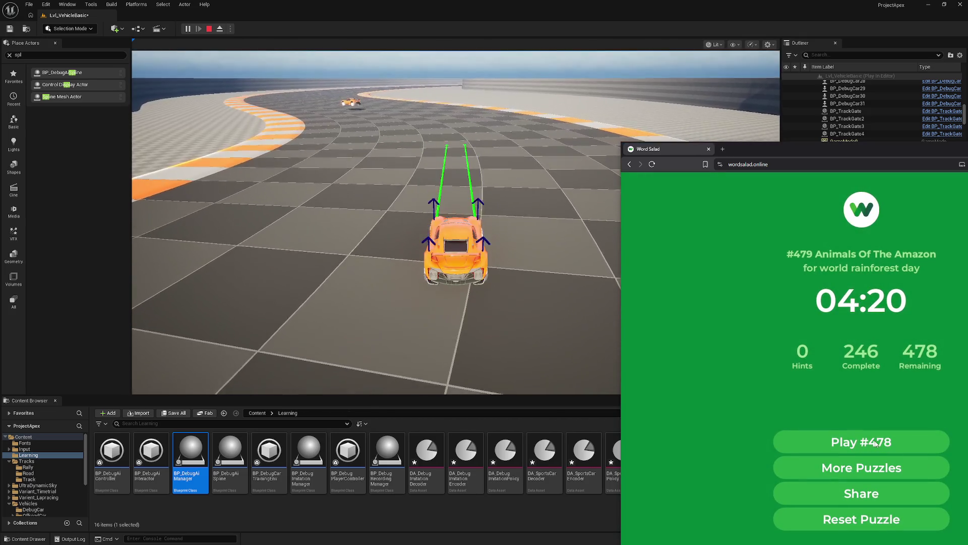
click(876, 442)
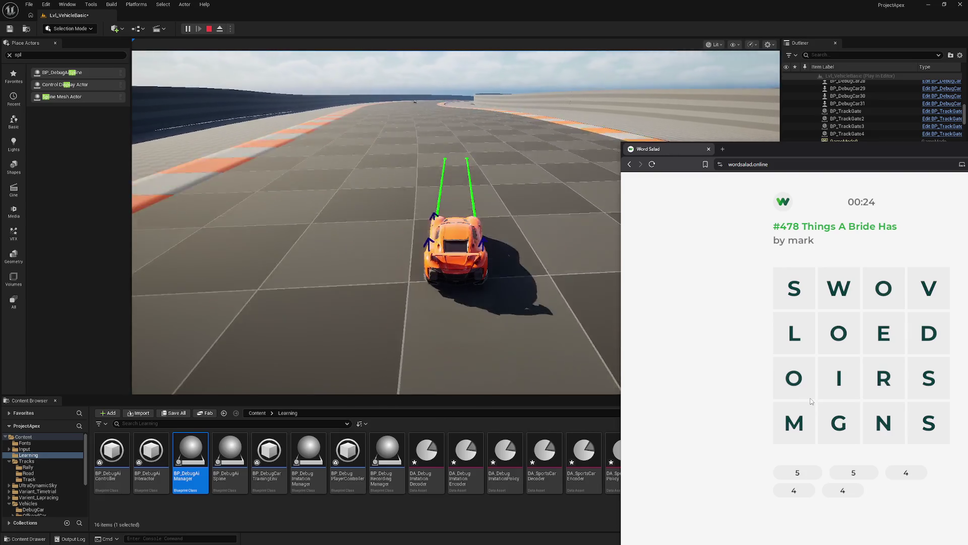
Spell RING, DRESS, VOWS and GROOM to solve #478, then open puzzle #477.
mouse_move(900, 385)
mouse_down()
mouse_move(840, 378)
mouse_move(883, 423)
mouse_move(815, 440)
mouse_up()
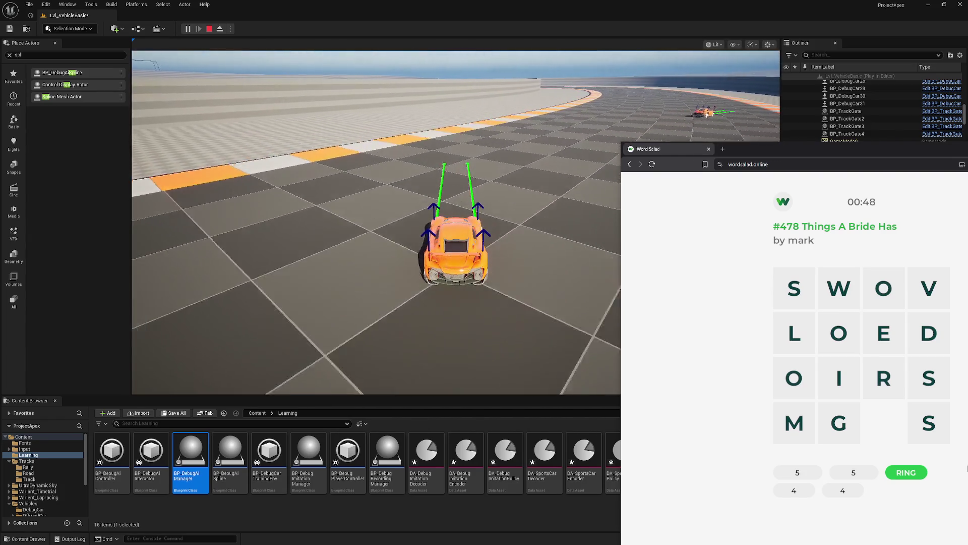
mouse_move(929, 333)
mouse_down()
mouse_move(883, 374)
mouse_move(928, 398)
mouse_move(883, 382)
mouse_move(929, 386)
mouse_move(888, 378)
mouse_move(898, 382)
mouse_move(886, 373)
mouse_move(884, 334)
mouse_move(929, 379)
mouse_move(884, 381)
mouse_move(903, 343)
mouse_move(933, 379)
mouse_move(929, 422)
mouse_up()
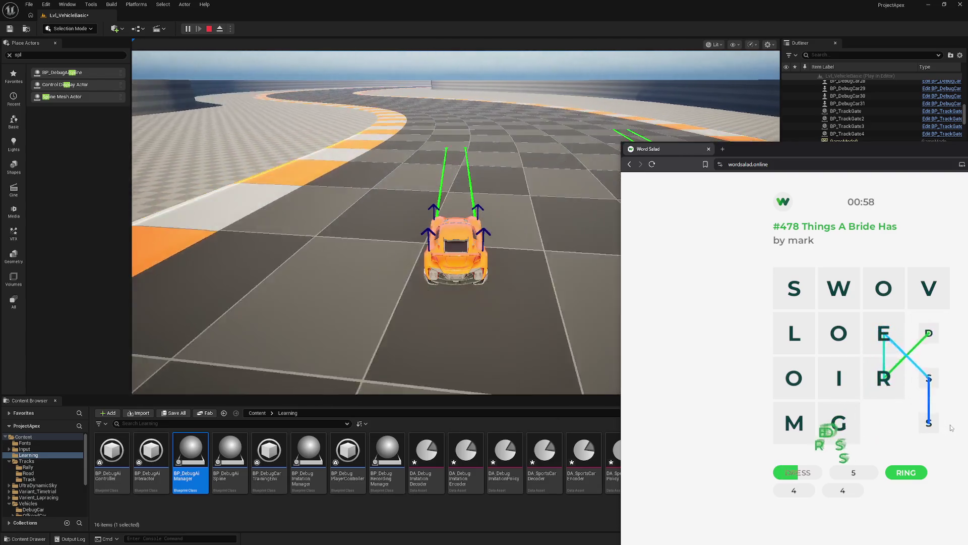
drag(930, 291, 796, 287)
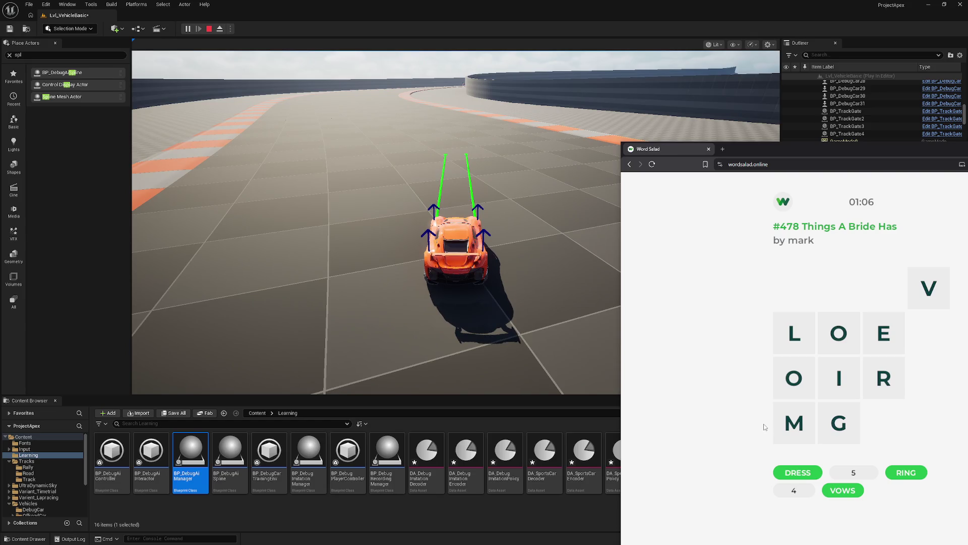
mouse_move(844, 427)
mouse_down()
mouse_move(876, 385)
mouse_move(818, 353)
mouse_move(794, 422)
mouse_up()
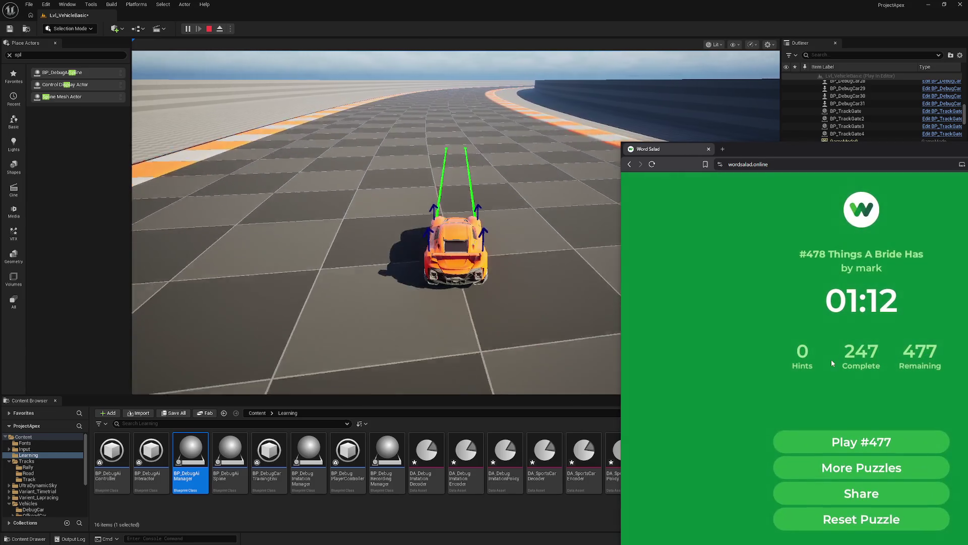
click(875, 443)
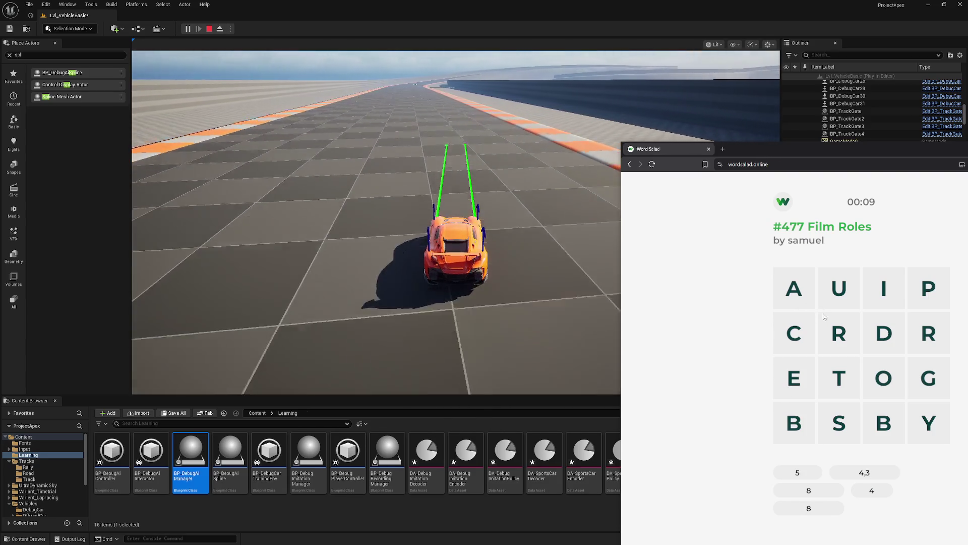
Find ACTOR, PRODUCER, BEST BOY and GRIP in the Film Roles grid.
mouse_move(795, 288)
mouse_down()
mouse_move(836, 324)
mouse_move(839, 423)
mouse_move(838, 355)
mouse_up()
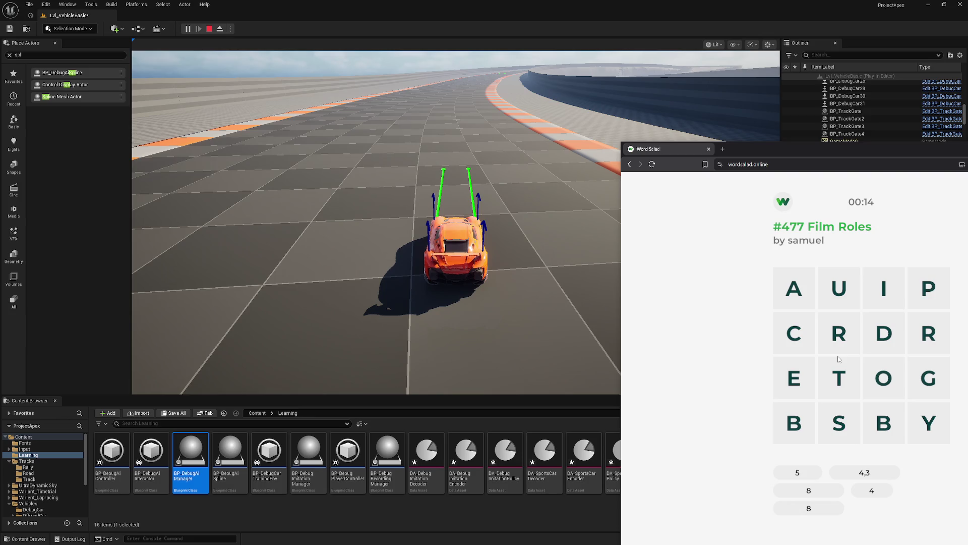
mouse_move(884, 333)
mouse_down()
mouse_move(883, 290)
mouse_move(801, 377)
mouse_move(795, 334)
mouse_move(883, 395)
mouse_move(926, 335)
mouse_up()
mouse_move(794, 288)
mouse_down()
mouse_move(794, 330)
mouse_move(911, 356)
mouse_move(927, 336)
mouse_up()
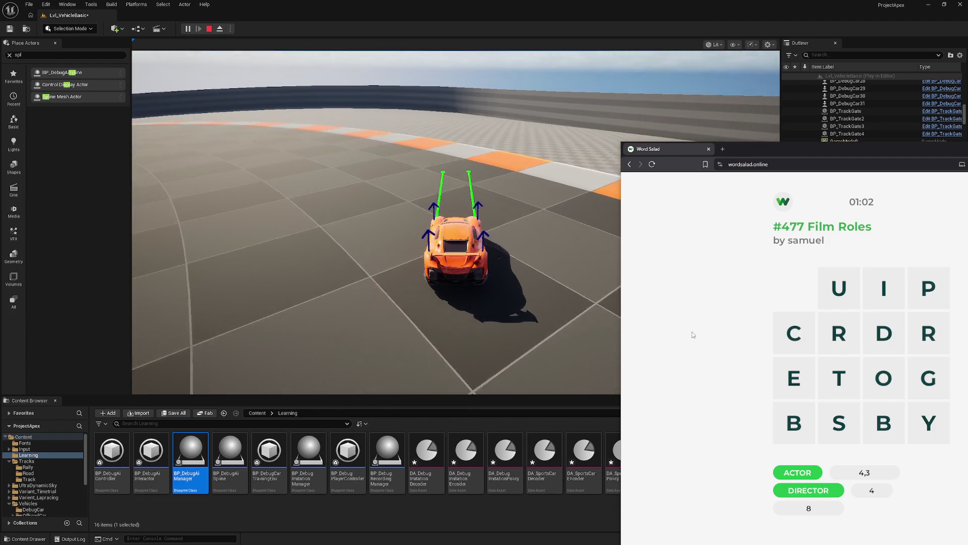
mouse_move(928, 300)
mouse_down()
mouse_move(883, 375)
mouse_move(880, 330)
mouse_move(794, 333)
mouse_move(835, 337)
mouse_up()
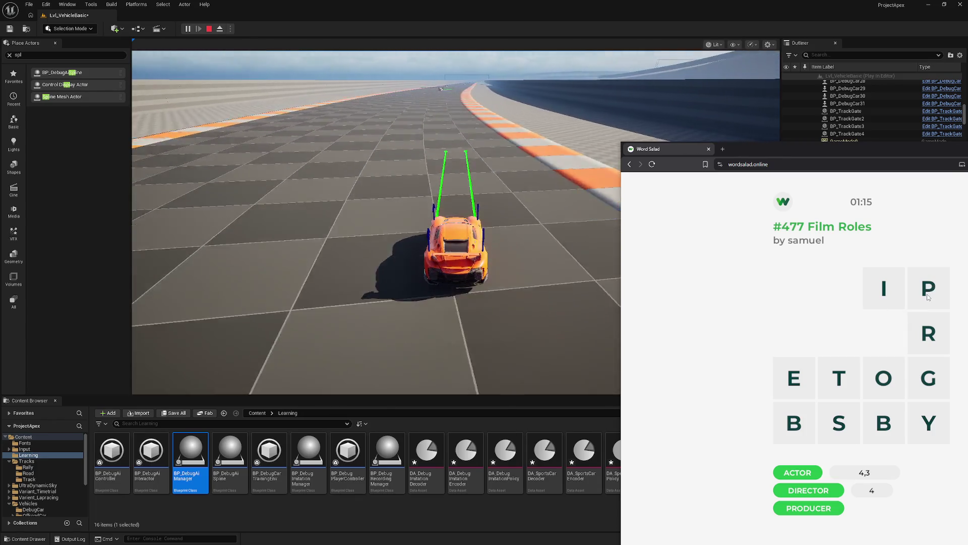
mouse_move(927, 293)
mouse_down()
mouse_move(884, 289)
mouse_move(931, 333)
mouse_up()
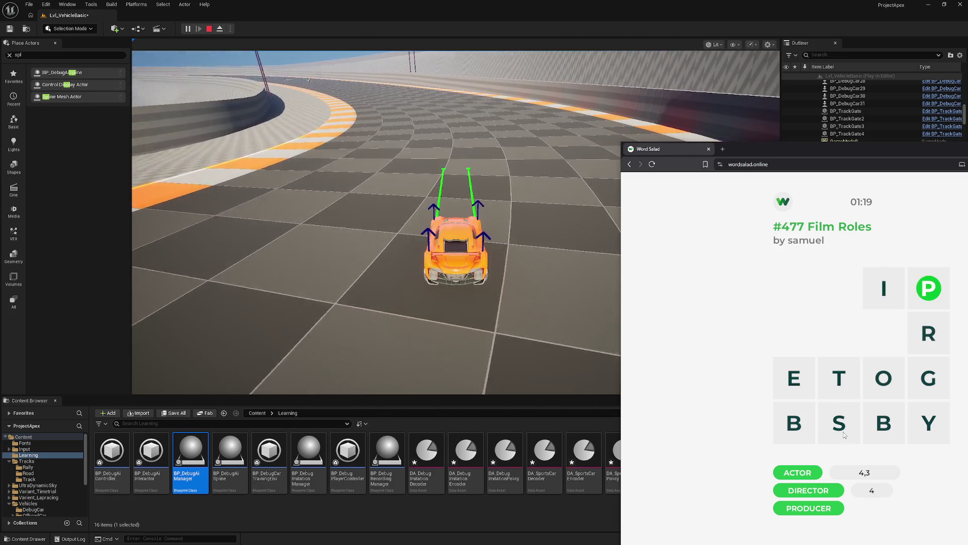
mouse_move(840, 424)
mouse_down()
mouse_move(834, 379)
mouse_move(827, 442)
mouse_move(796, 428)
mouse_move(794, 381)
mouse_move(838, 421)
mouse_move(882, 413)
mouse_move(927, 423)
mouse_up()
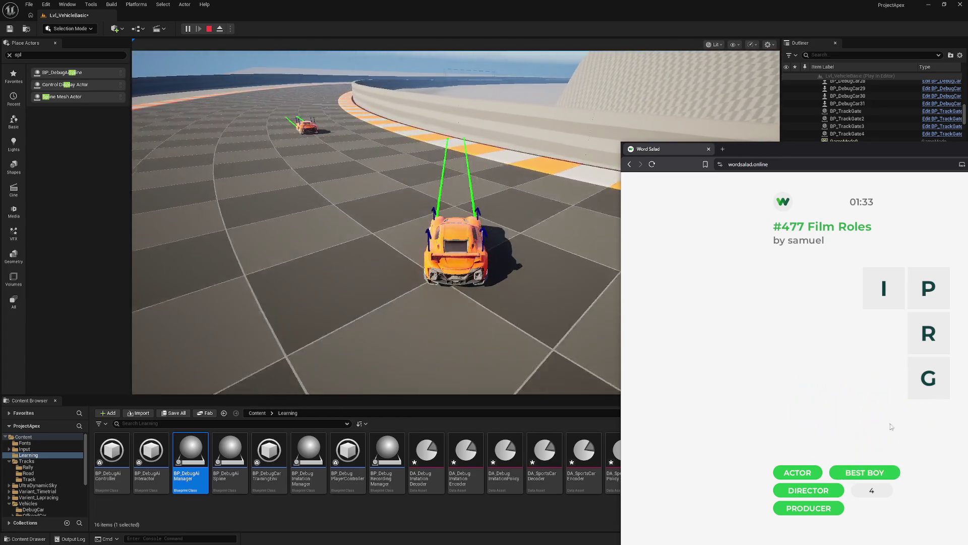
mouse_move(929, 378)
mouse_down()
mouse_move(908, 313)
mouse_move(929, 288)
mouse_up()
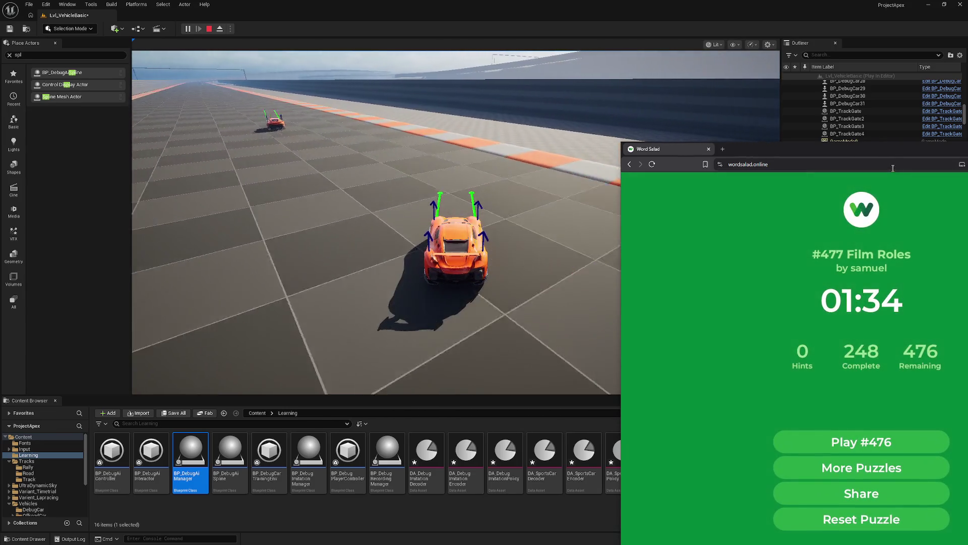
Open puzzle #476 and spell SHARK FIN, tracing FIN then SHARK.
click(864, 433)
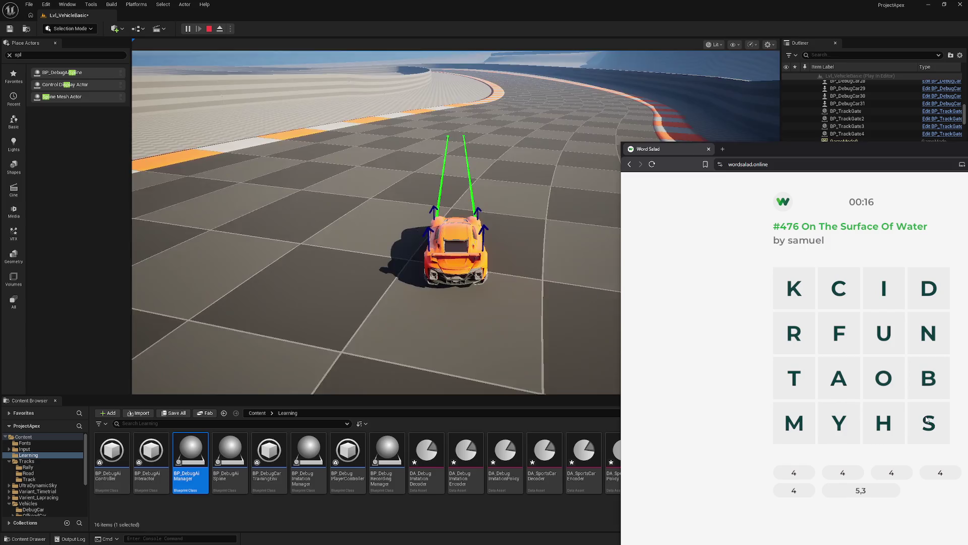
mouse_move(929, 423)
mouse_down()
mouse_move(882, 423)
mouse_move(793, 331)
mouse_move(805, 279)
mouse_move(840, 376)
mouse_up()
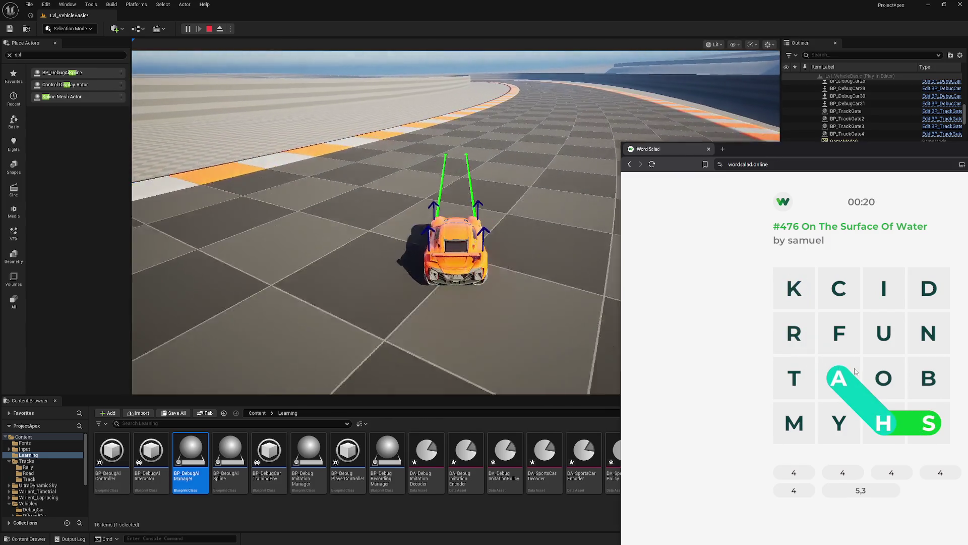
click(840, 378)
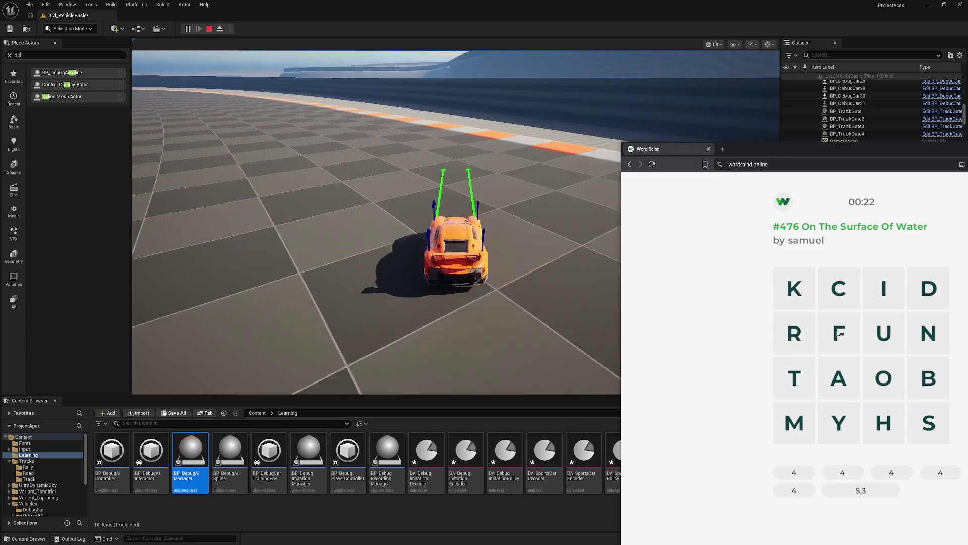
mouse_move(840, 333)
mouse_down()
mouse_move(883, 303)
mouse_move(928, 333)
mouse_up()
mouse_move(929, 423)
mouse_down()
mouse_move(839, 373)
mouse_move(794, 289)
mouse_up()
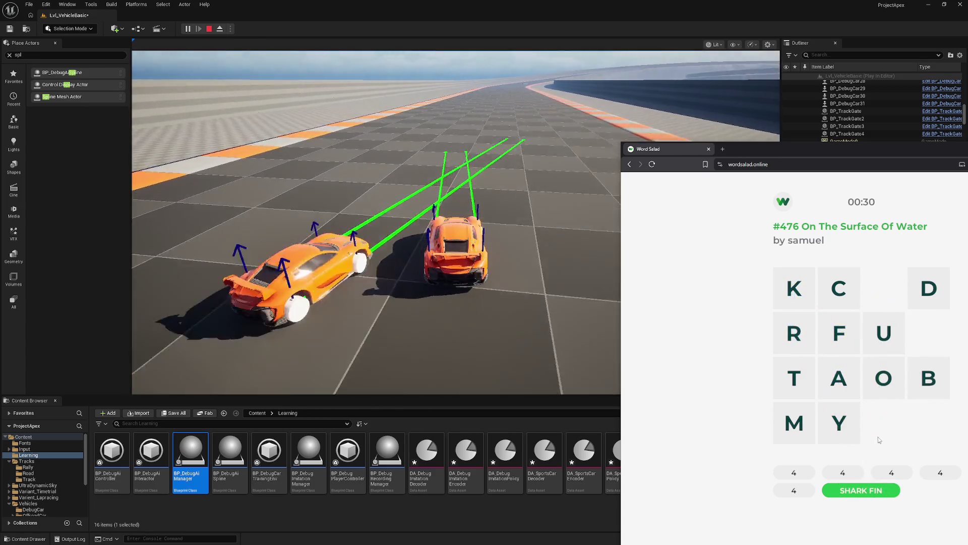
Find BOAT, DUCK, RAFT and BUOY to finish #476, then open puzzle #475.
drag(929, 378, 794, 378)
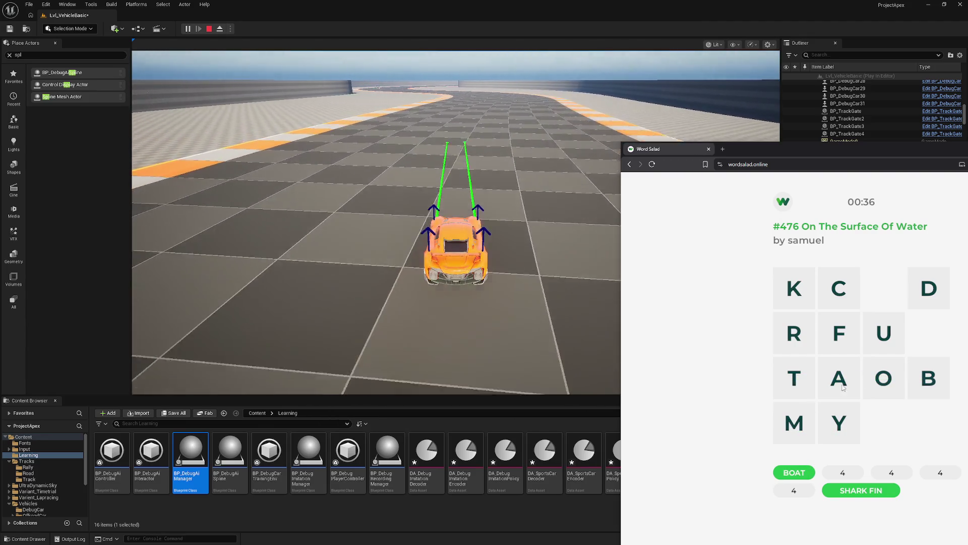
mouse_move(923, 300)
mouse_down()
mouse_move(852, 311)
mouse_move(794, 288)
mouse_up()
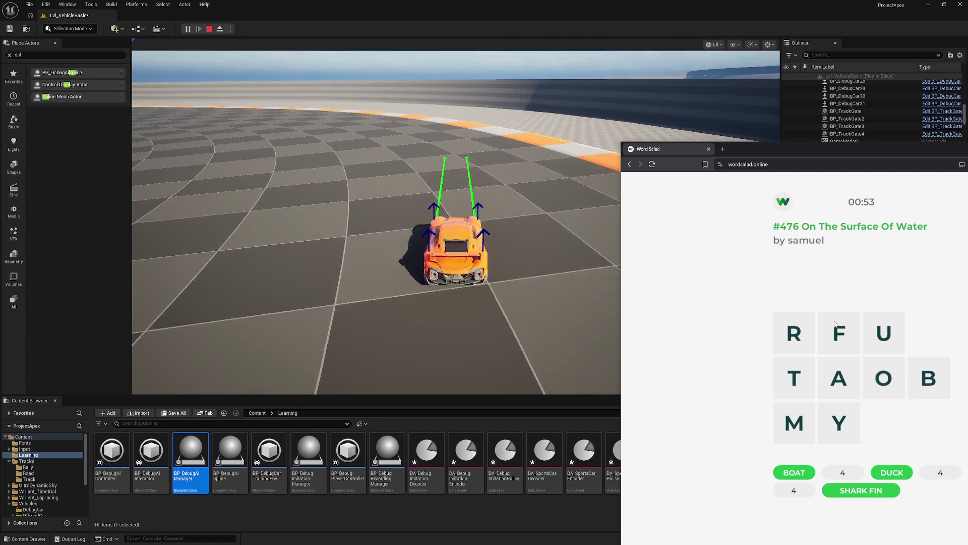
drag(794, 333, 794, 379)
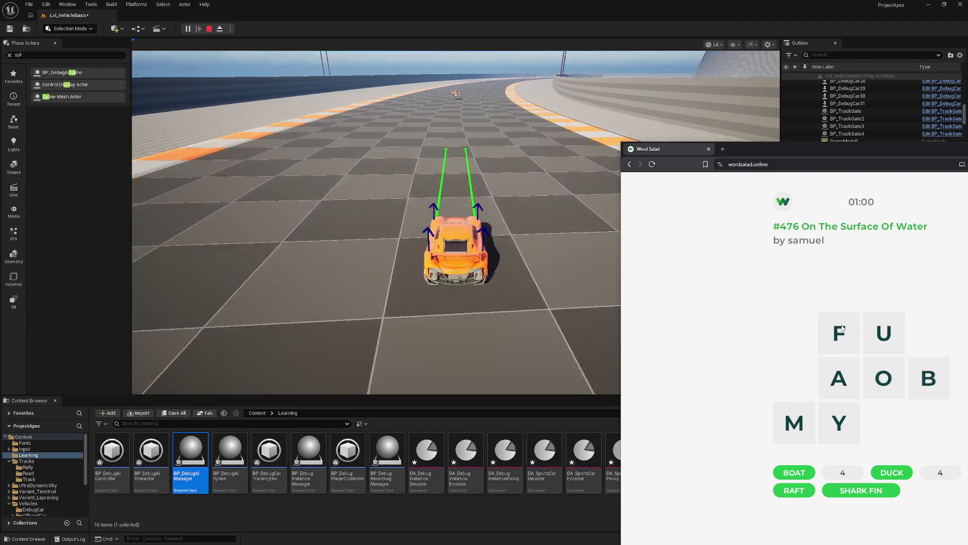
mouse_move(926, 383)
mouse_down()
mouse_move(886, 381)
mouse_move(870, 337)
mouse_move(885, 380)
mouse_move(841, 426)
mouse_move(845, 413)
mouse_up()
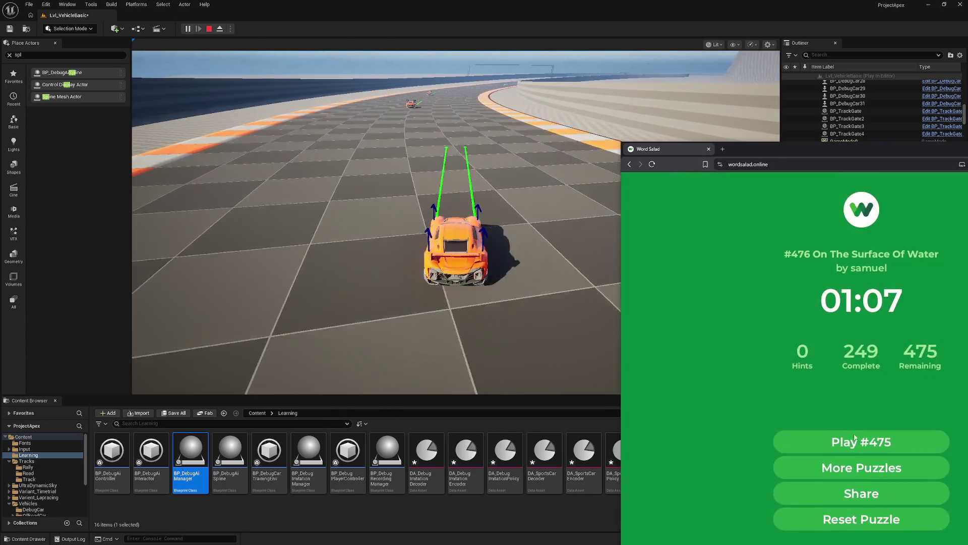
click(861, 438)
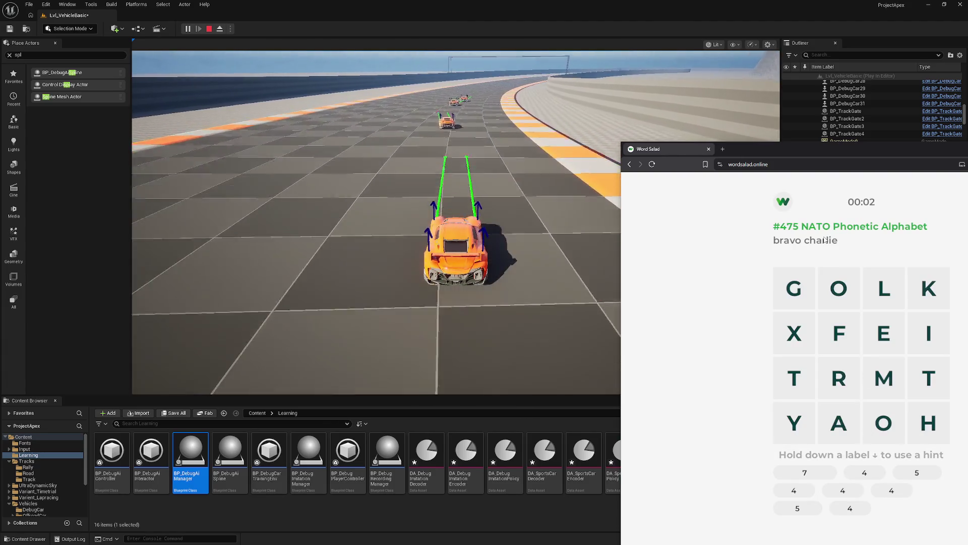
Spell GOLF, LIMA, FOXTROT and XRAY in the NATO Phonetic Alphabet grid.
mouse_move(794, 288)
mouse_down()
mouse_move(882, 301)
mouse_move(827, 335)
mouse_move(837, 334)
mouse_up()
mouse_move(898, 306)
mouse_down()
mouse_move(927, 336)
mouse_move(839, 423)
mouse_up()
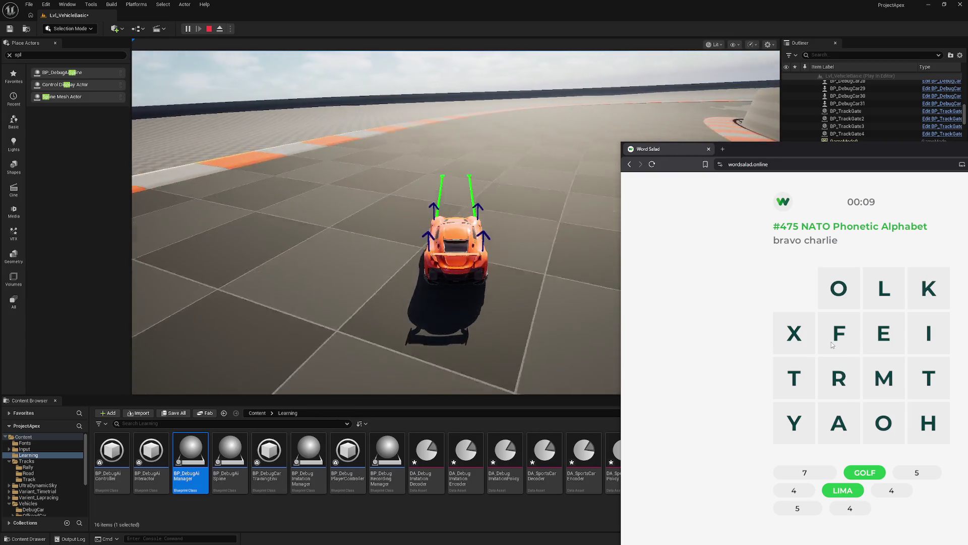
mouse_move(840, 341)
mouse_down()
mouse_move(838, 287)
mouse_move(796, 332)
mouse_move(884, 423)
mouse_move(928, 378)
mouse_up()
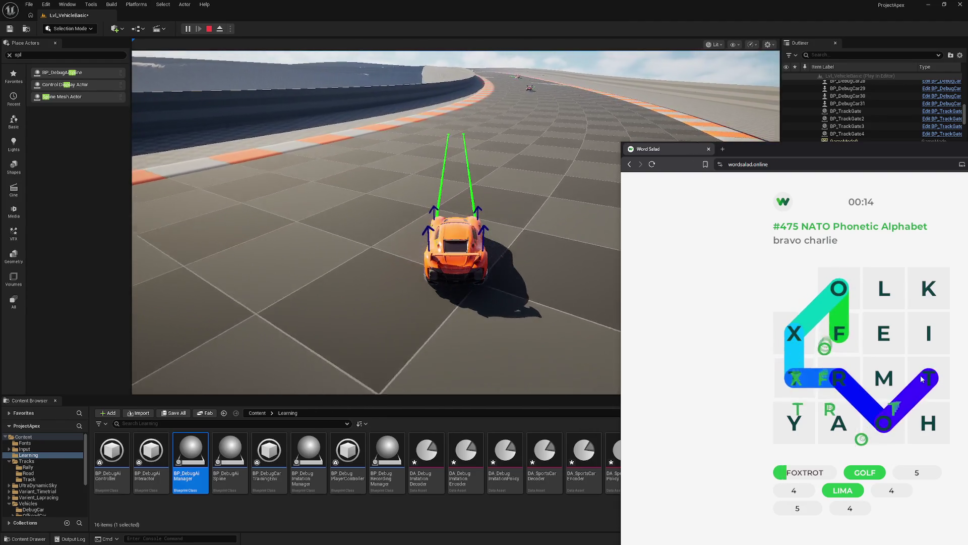
mouse_move(794, 333)
mouse_down()
mouse_move(827, 423)
mouse_move(846, 395)
mouse_move(796, 334)
mouse_move(785, 430)
mouse_up()
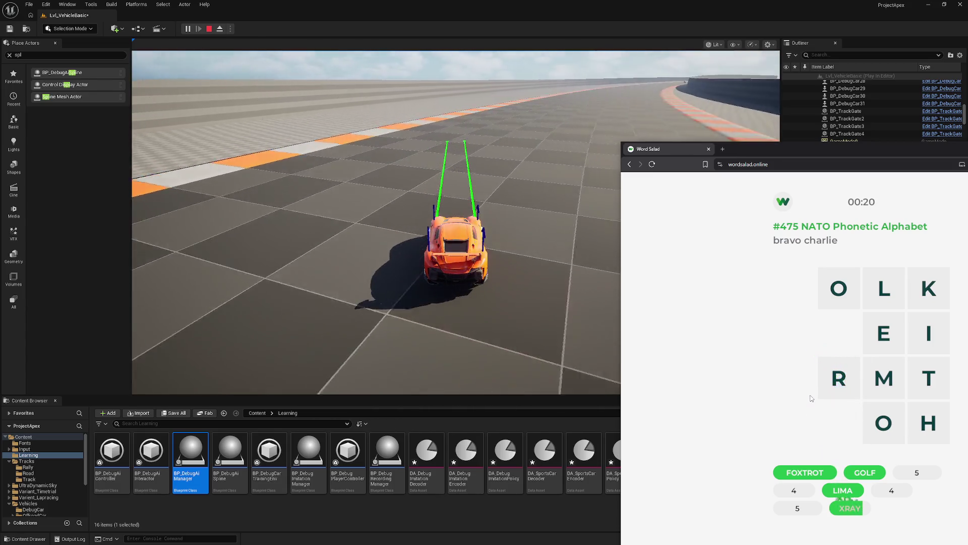
Spell ROMEO, HOTEL, MIKE and KILO to finish #475, then open puzzle #474.
mouse_move(840, 386)
mouse_down()
mouse_move(884, 378)
mouse_move(839, 292)
mouse_up()
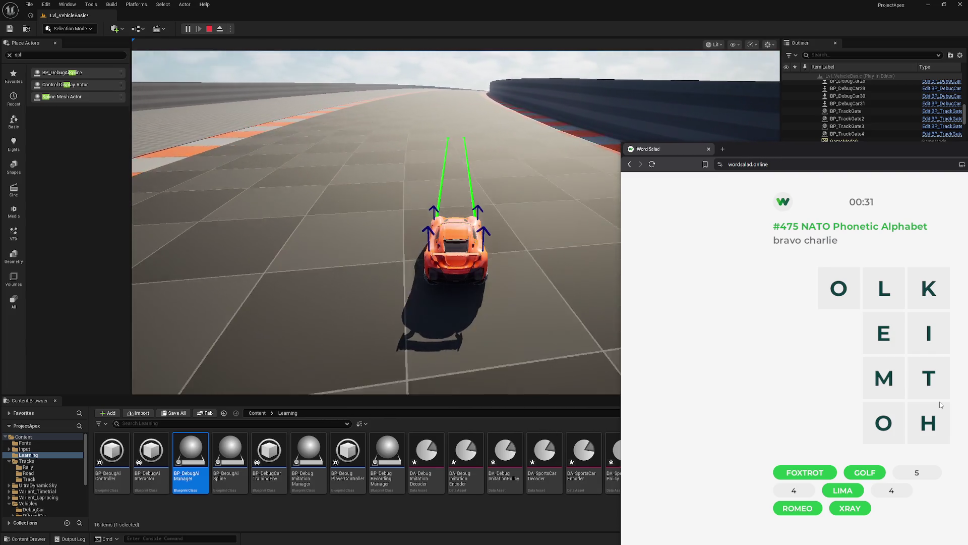
mouse_move(936, 424)
mouse_down()
mouse_move(915, 422)
mouse_move(871, 299)
mouse_up()
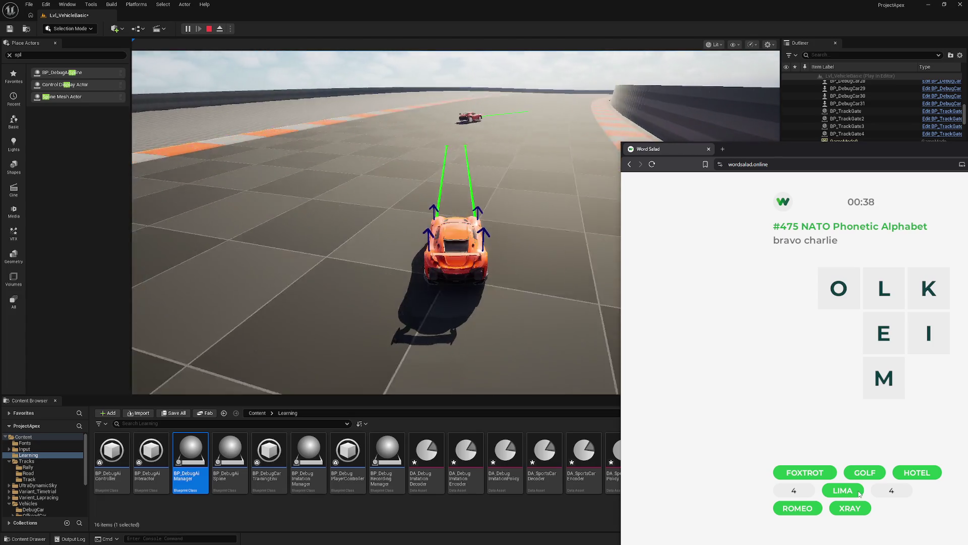
mouse_move(884, 378)
mouse_down()
mouse_move(928, 292)
mouse_move(884, 333)
mouse_up()
drag(928, 289, 834, 284)
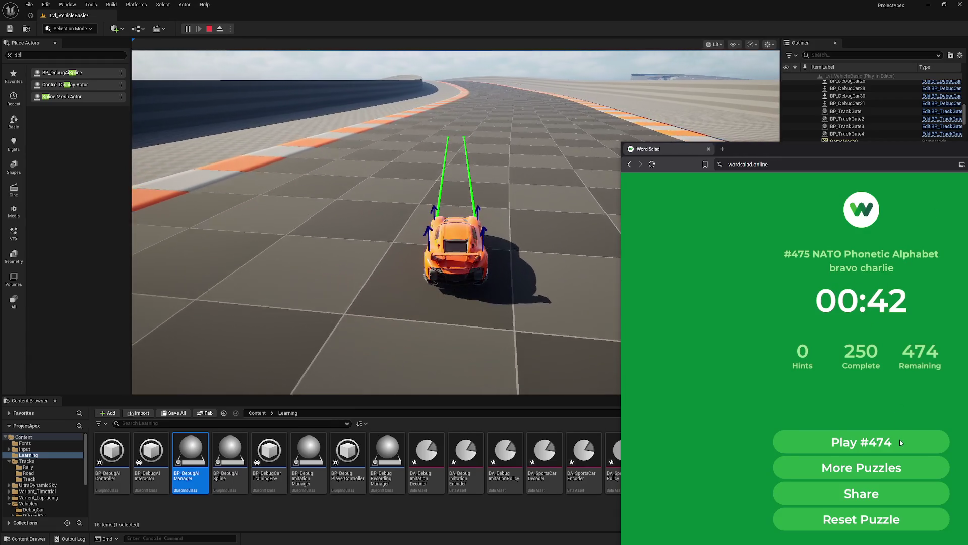
click(900, 442)
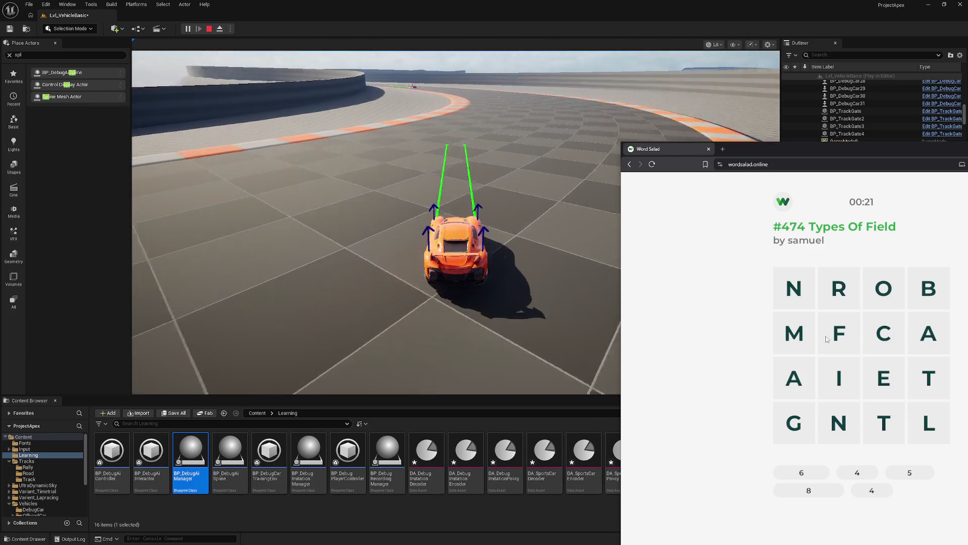
Spell MAGNETIC across the grid of puzzle #474, then trace CORN from the top-row letters.
mouse_move(800, 341)
mouse_down()
mouse_move(798, 396)
mouse_move(836, 423)
mouse_move(884, 379)
mouse_move(847, 389)
mouse_move(884, 334)
mouse_up()
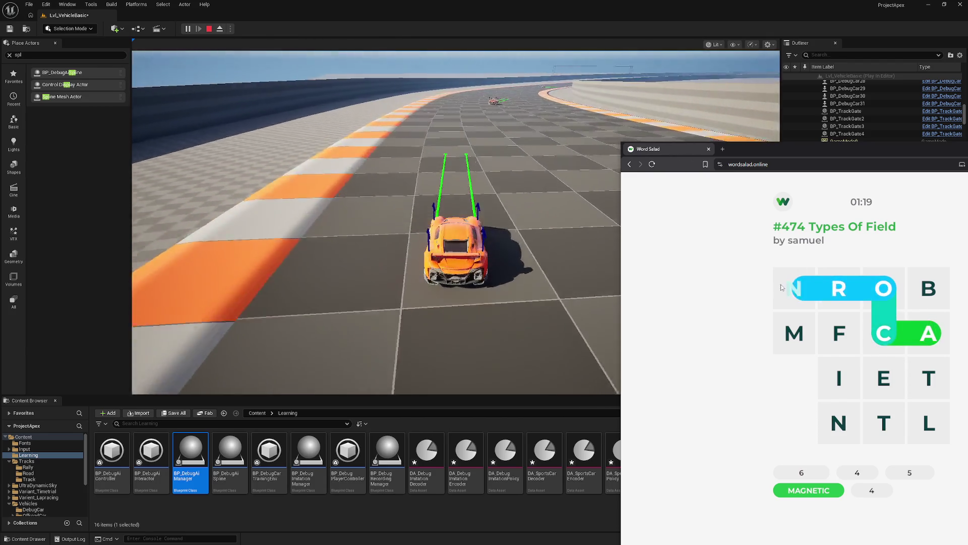
mouse_move(927, 306)
mouse_down()
mouse_move(884, 291)
mouse_move(802, 297)
mouse_up()
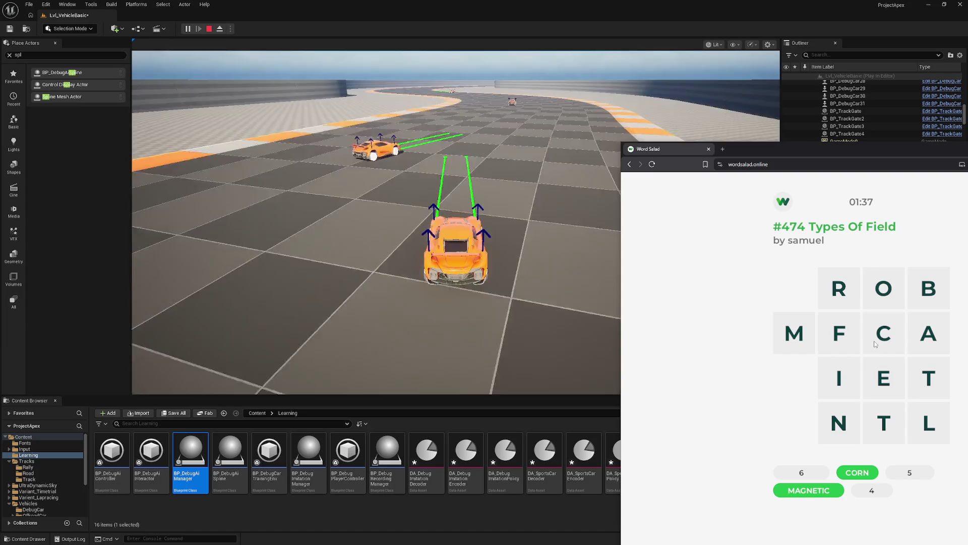
Try words from L, E, N, T and FORMIC, then spell BATTLE in puzzle #474.
mouse_move(933, 433)
mouse_down()
mouse_move(884, 380)
mouse_move(877, 425)
mouse_move(888, 424)
mouse_up()
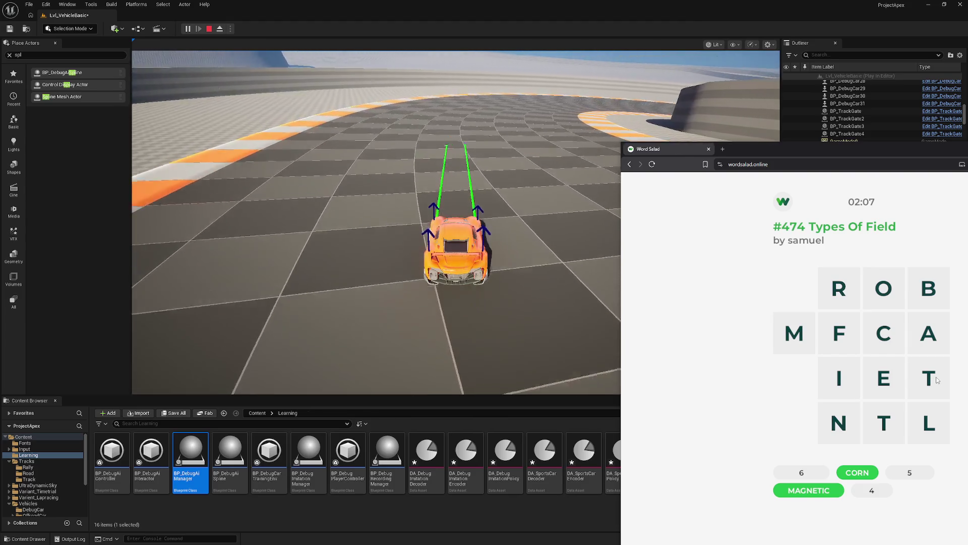
mouse_move(835, 338)
mouse_down()
mouse_move(883, 289)
mouse_move(796, 334)
mouse_move(839, 377)
mouse_move(879, 338)
mouse_up()
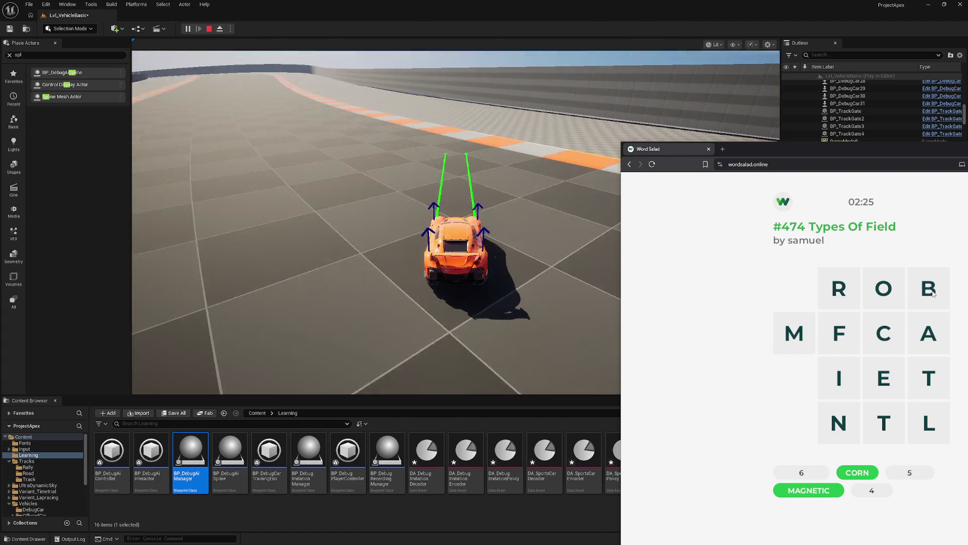
mouse_move(932, 293)
mouse_down()
mouse_move(930, 375)
mouse_move(888, 418)
mouse_move(888, 377)
mouse_up()
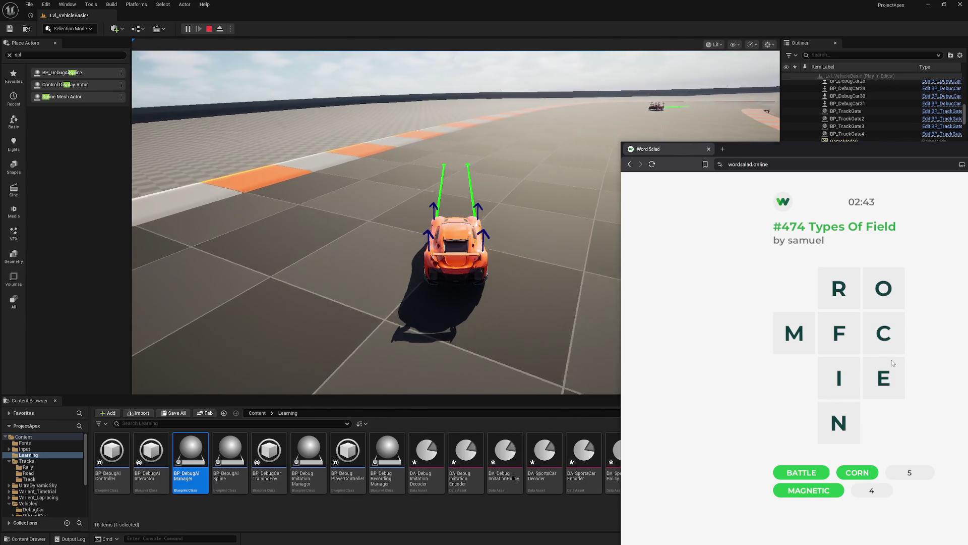
Test several words through N, I and C, then spell FORCE and MINE to finish #474.
drag(839, 423, 891, 382)
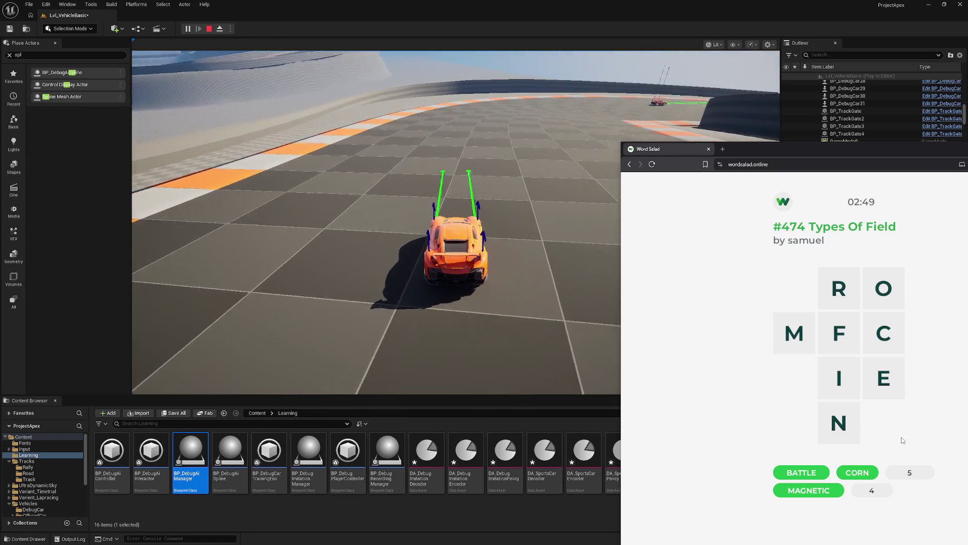
mouse_move(851, 427)
mouse_down()
mouse_move(839, 376)
mouse_move(882, 336)
mouse_move(880, 353)
mouse_move(839, 384)
mouse_move(881, 295)
mouse_up()
mouse_move(794, 333)
mouse_down()
mouse_move(839, 378)
mouse_move(846, 287)
mouse_move(883, 330)
mouse_move(883, 293)
mouse_move(883, 379)
mouse_move(881, 340)
mouse_move(795, 334)
mouse_up()
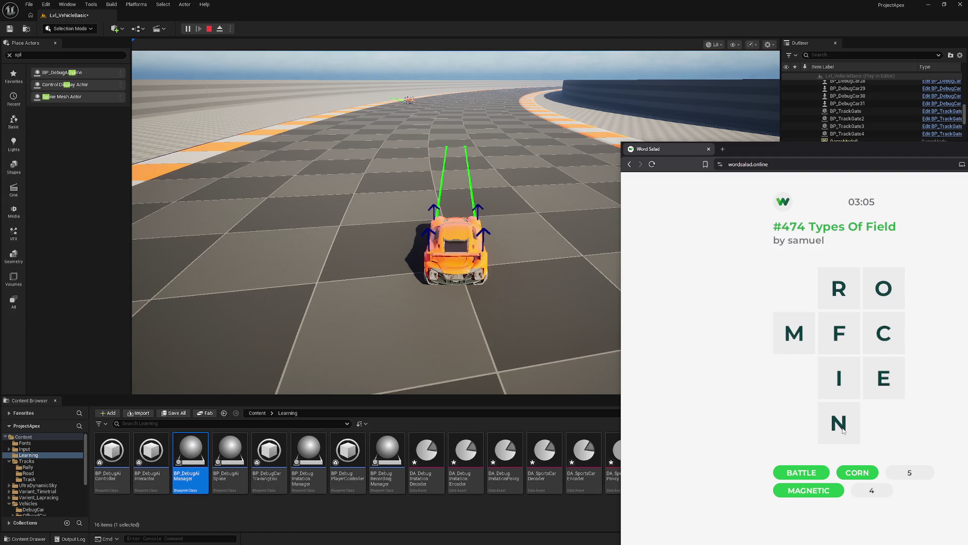
mouse_move(844, 429)
mouse_down()
mouse_move(846, 368)
mouse_move(884, 290)
mouse_up()
drag(839, 419, 840, 398)
mouse_move(838, 333)
mouse_down()
mouse_move(881, 292)
mouse_move(883, 378)
mouse_up()
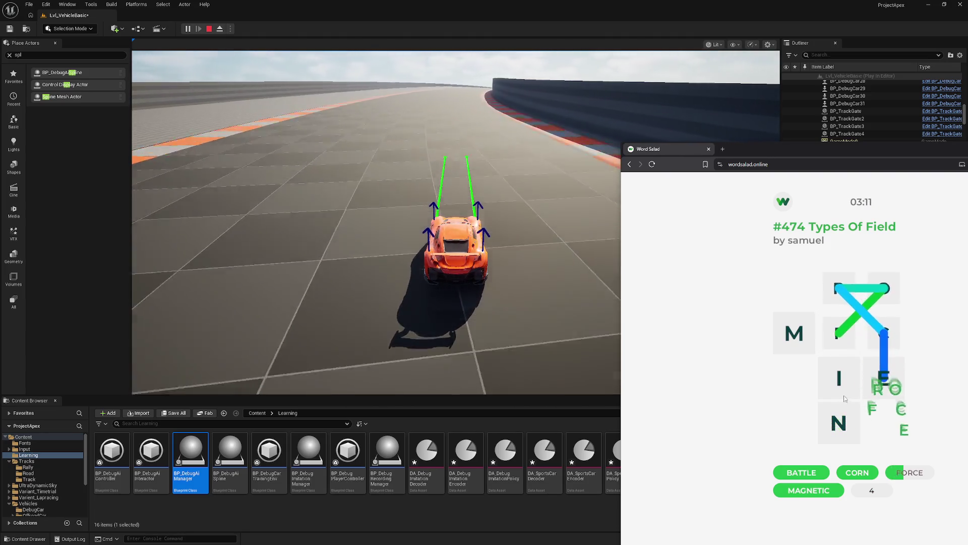
mouse_move(797, 330)
mouse_down()
mouse_move(838, 376)
mouse_move(887, 374)
mouse_up()
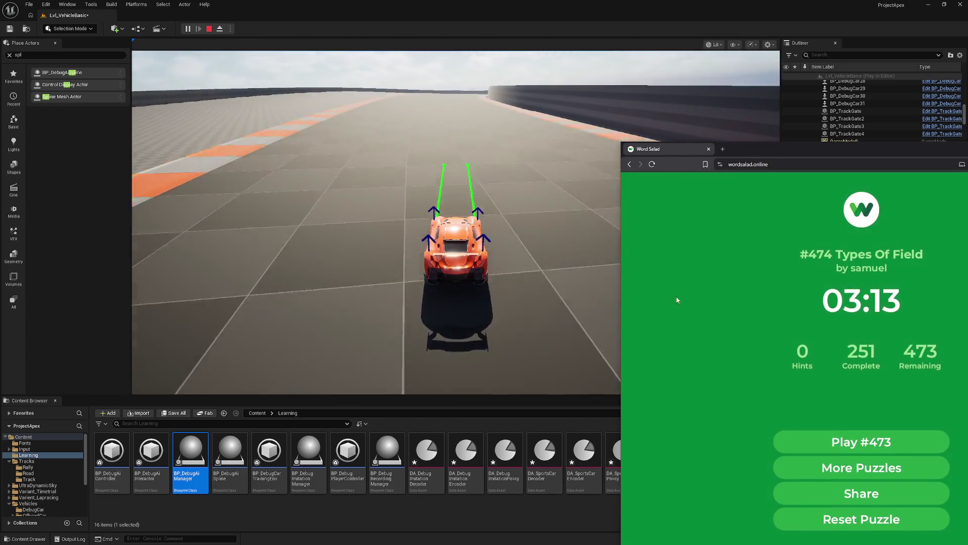
Start puzzle #473 Captain…? and spell AMERICA in its letter grid.
click(902, 439)
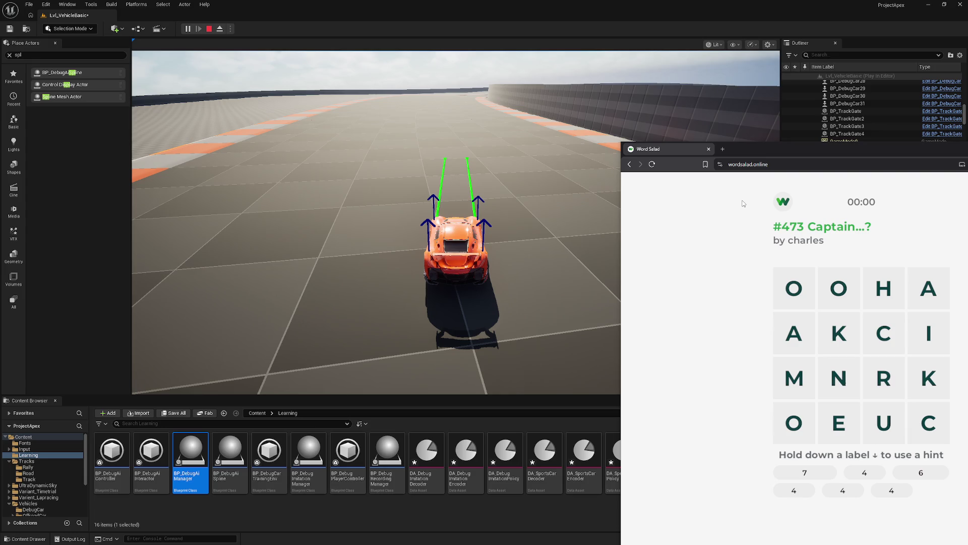
mouse_move(799, 344)
mouse_down()
mouse_move(811, 411)
mouse_move(840, 423)
mouse_move(882, 418)
mouse_move(903, 360)
mouse_move(894, 330)
mouse_move(929, 290)
mouse_up()
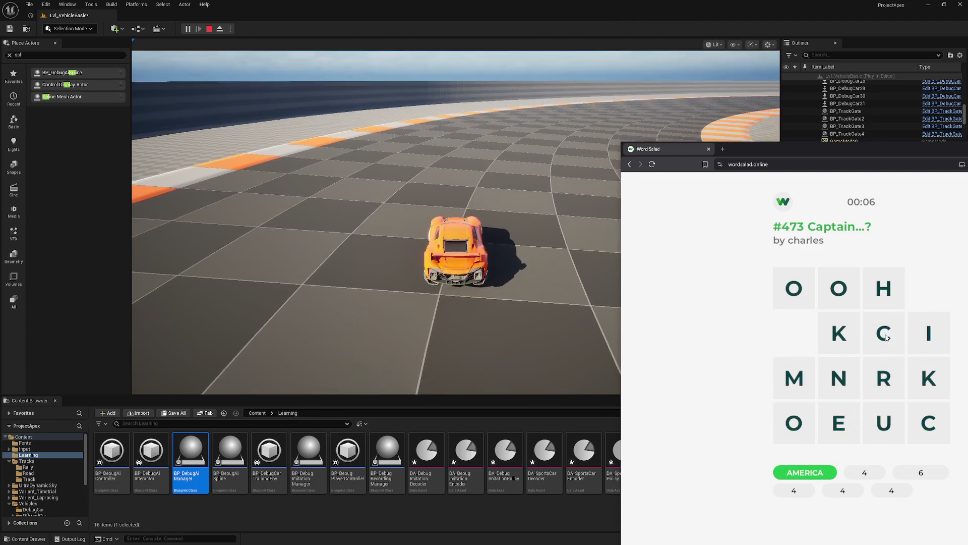